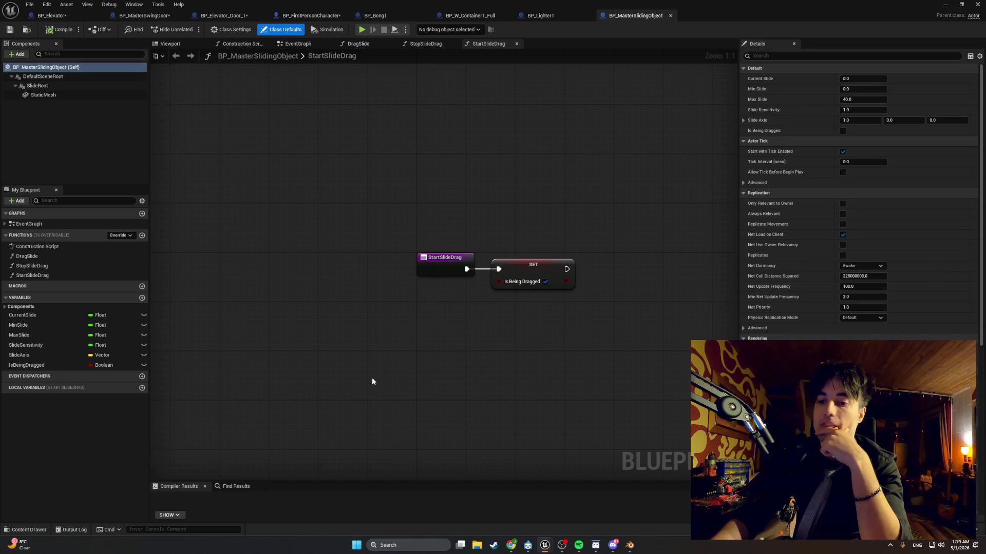
Step: Review the StartSlideDrag and StopSlideDrag graphs, then open BP_MasterSwingDoor from the Content Drawer
left_click_drag(429, 352, 383, 367)
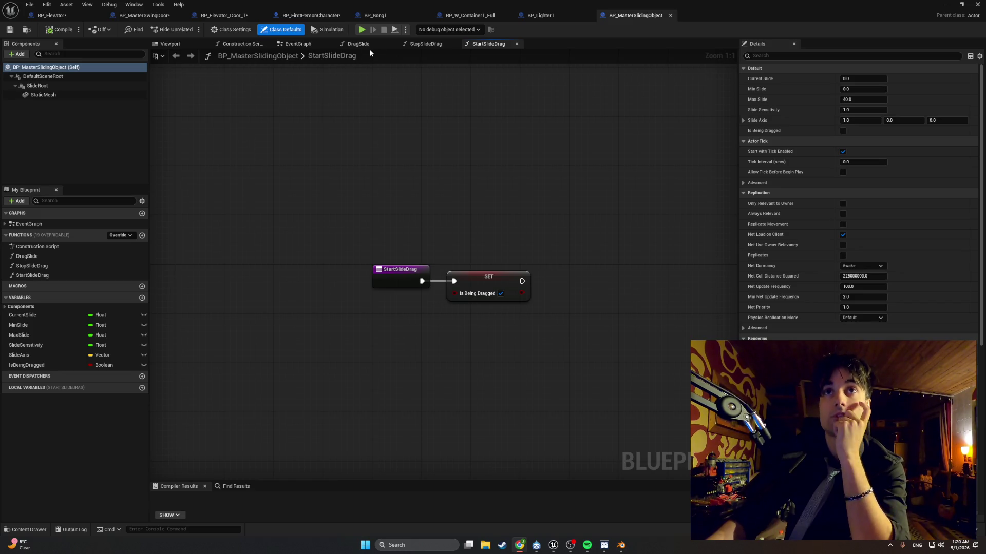
left_click(414, 44)
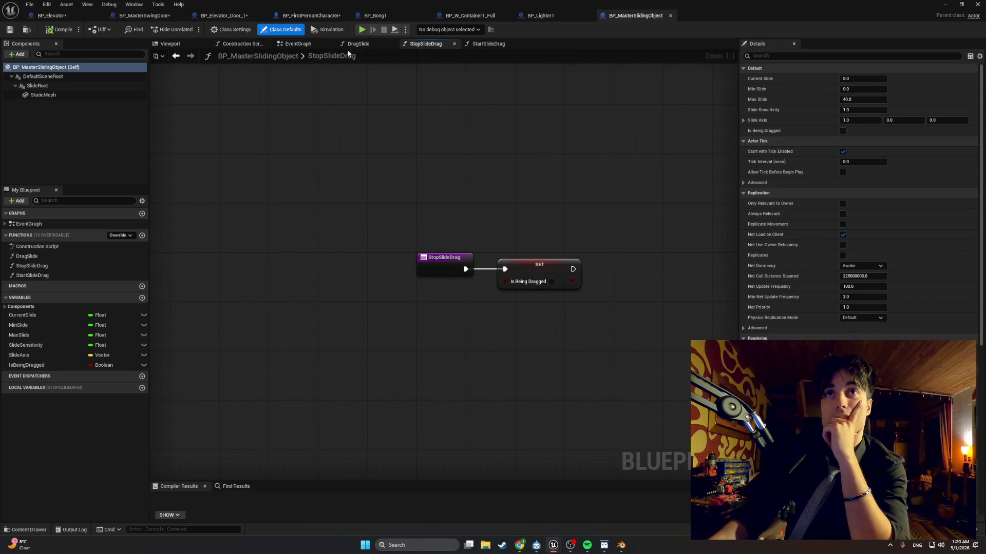
double_click(314, 55)
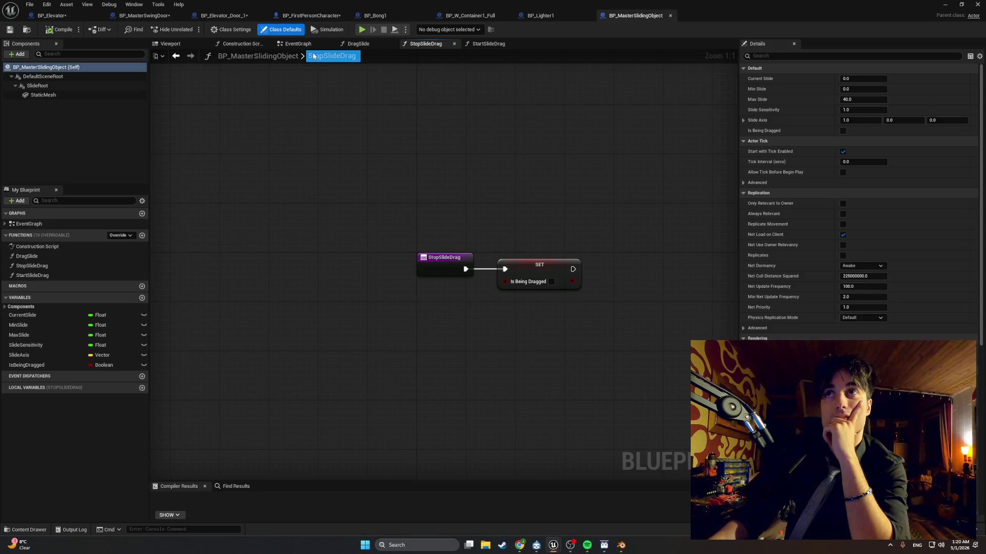
key("Escape")
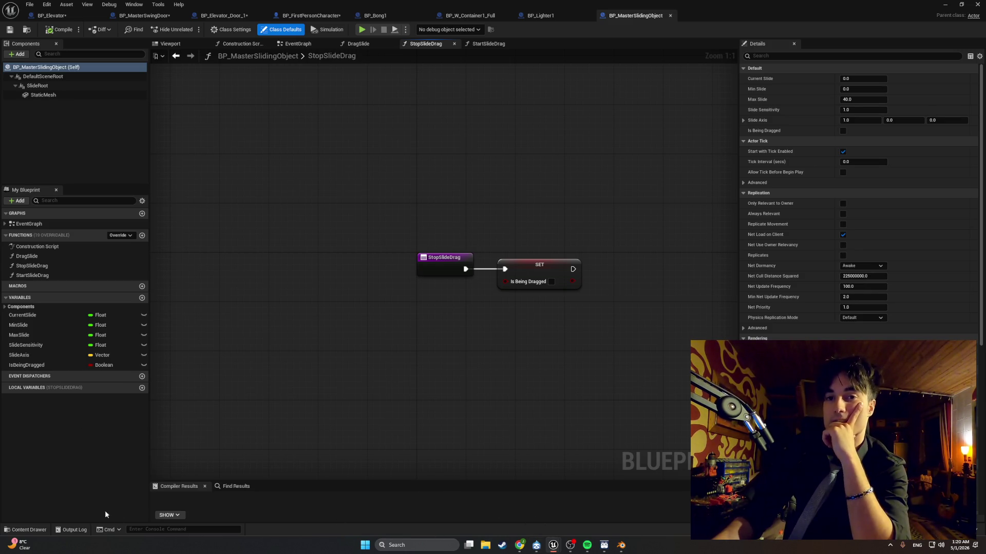
left_click(25, 530)
double_click(272, 389)
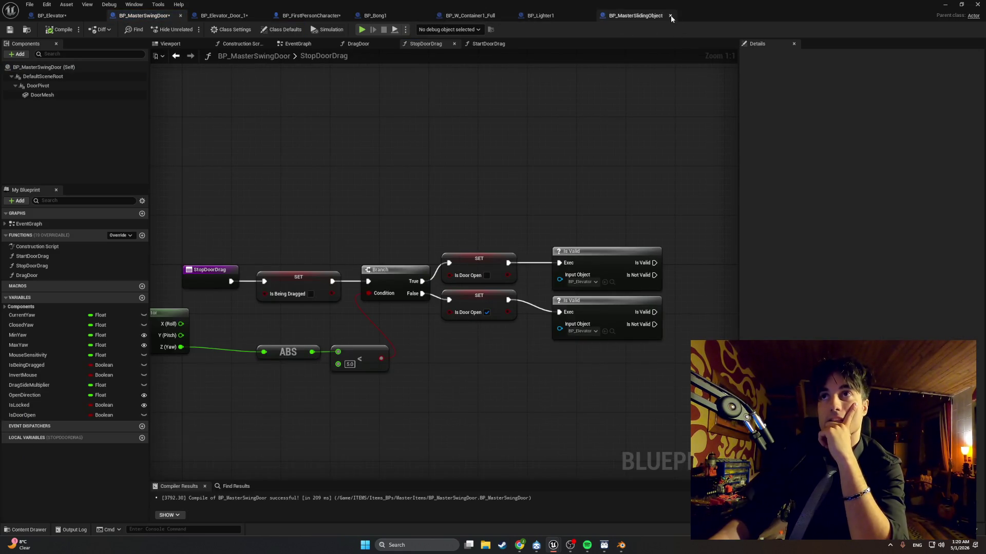
Step: Close the BP_MasterSlidingObject, BP_Lighter1 and BP_W_Container1_Full tabs and recentre the Is Valid nodes
left_click(671, 16)
left_click(588, 16)
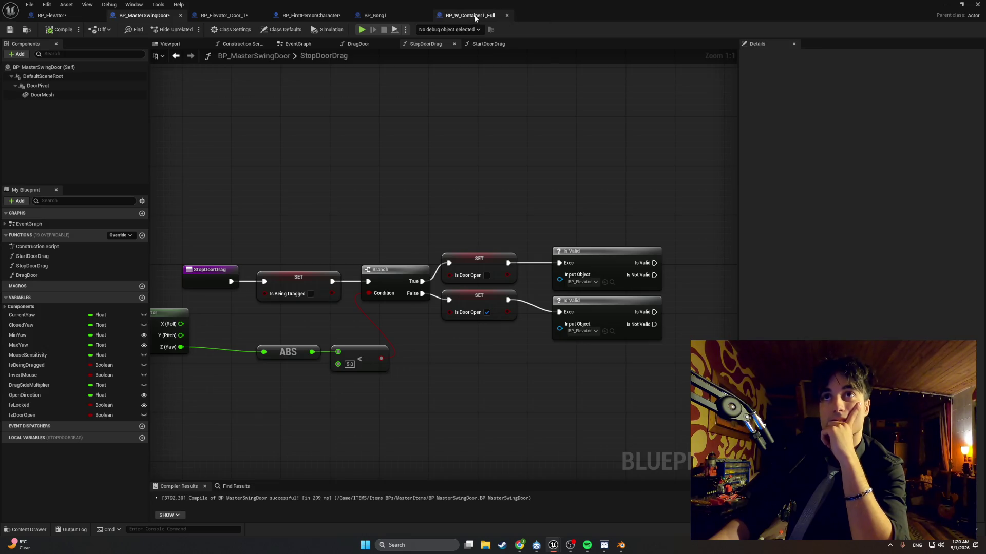
left_click(506, 16)
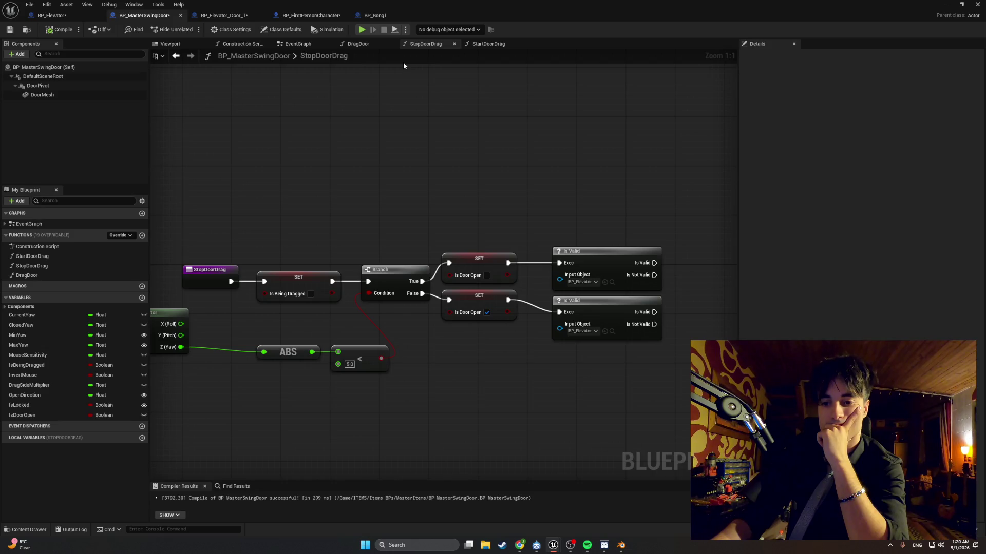
mouse_move(415, 108)
left_mouse_down()
mouse_move(415, 141)
mouse_move(385, 141)
left_mouse_up()
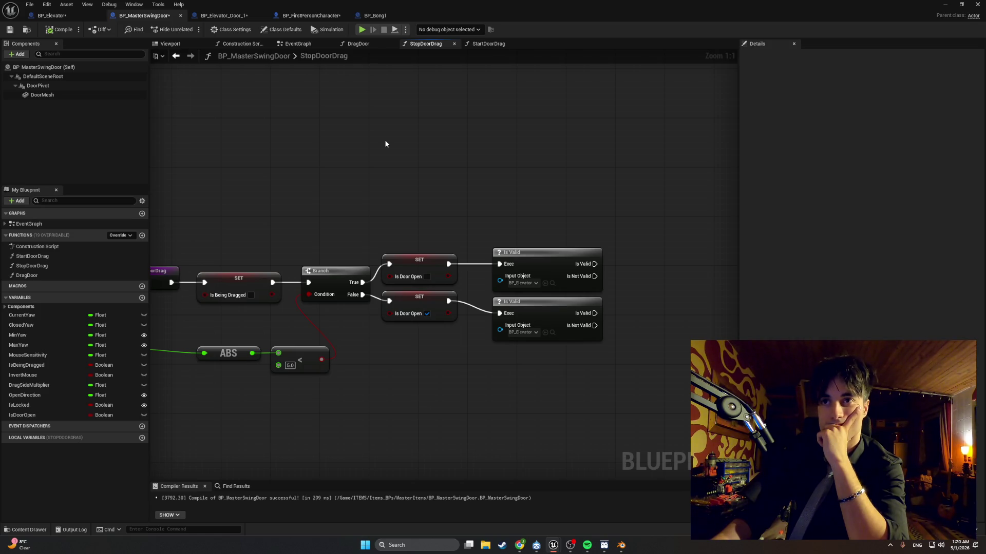
left_click_drag(385, 144, 349, 147)
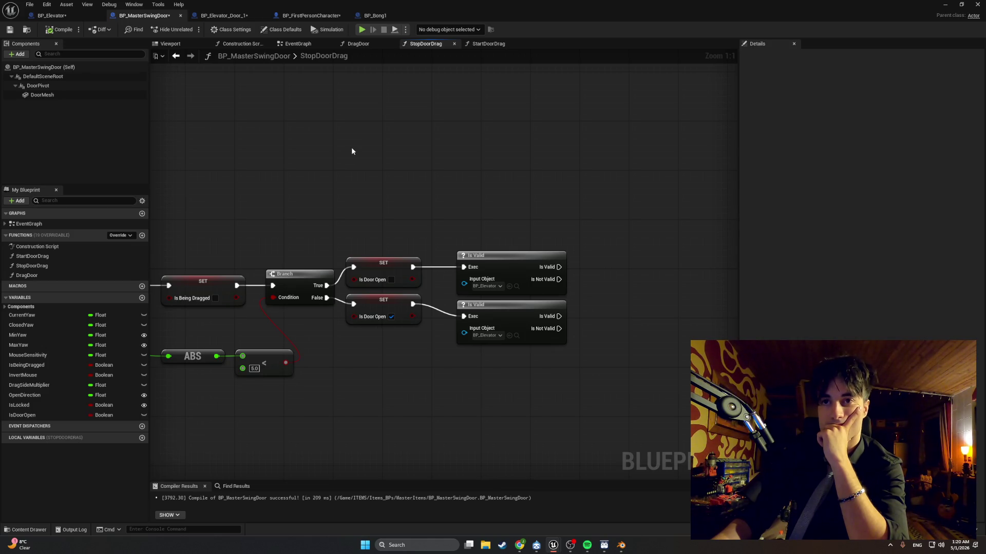
Step: Set the lower Is Valid node's input object to BP_Elevator, then switch to the web browser
left_click(491, 288)
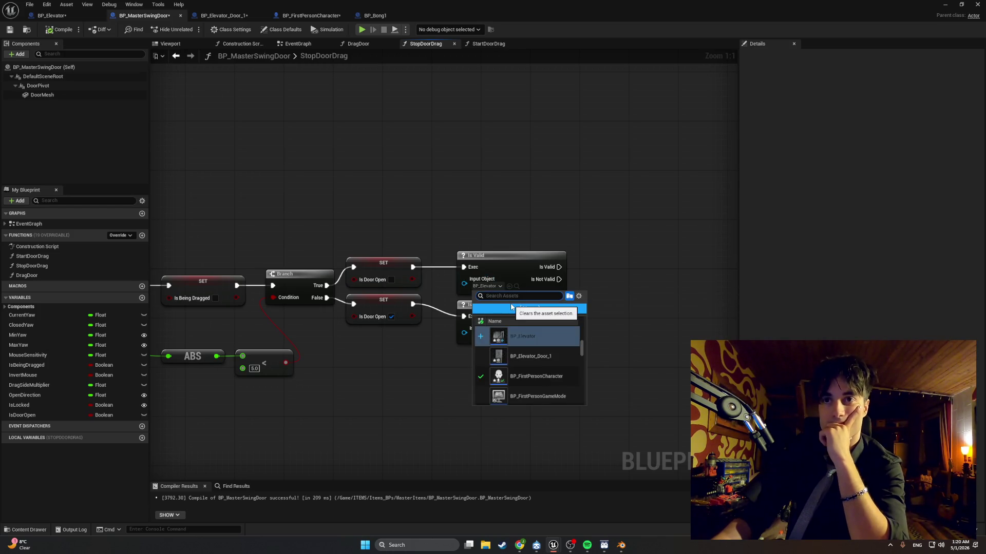
type("BP")
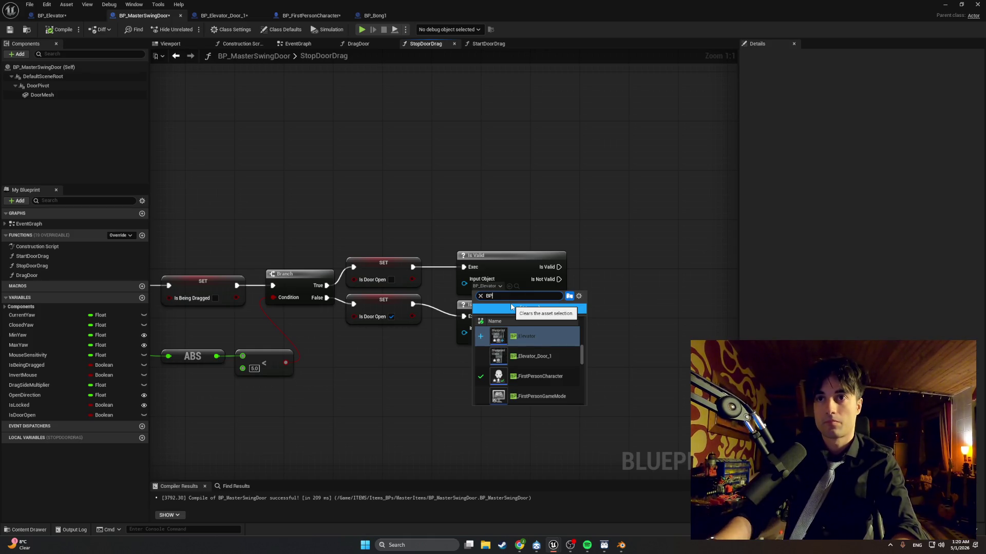
left_click(529, 338)
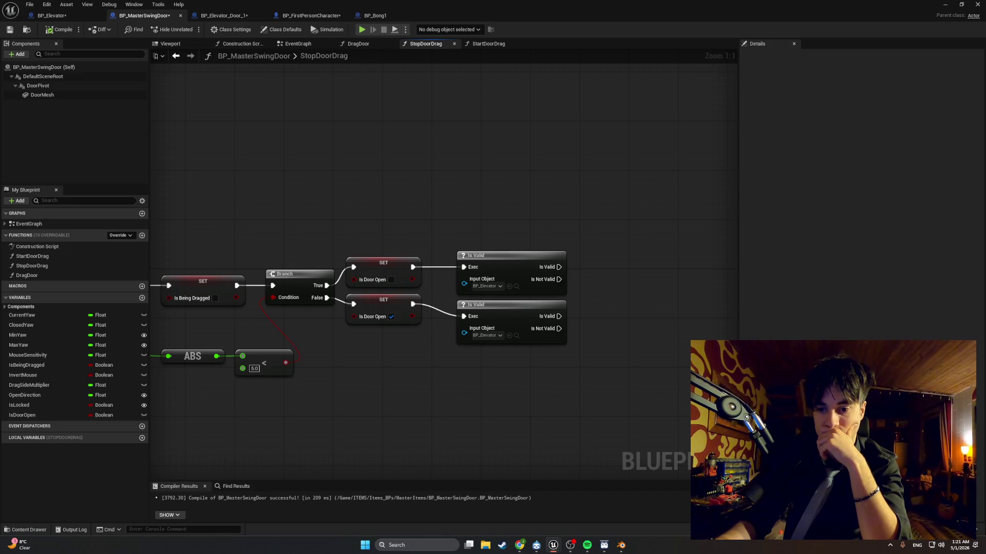
key("alt+Tab")
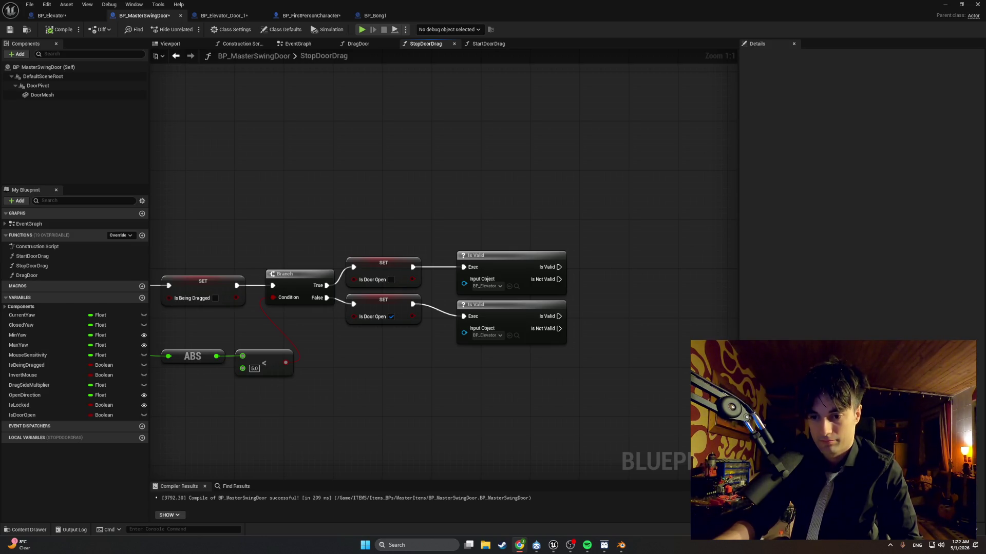
left_click_drag(559, 267, 607, 273)
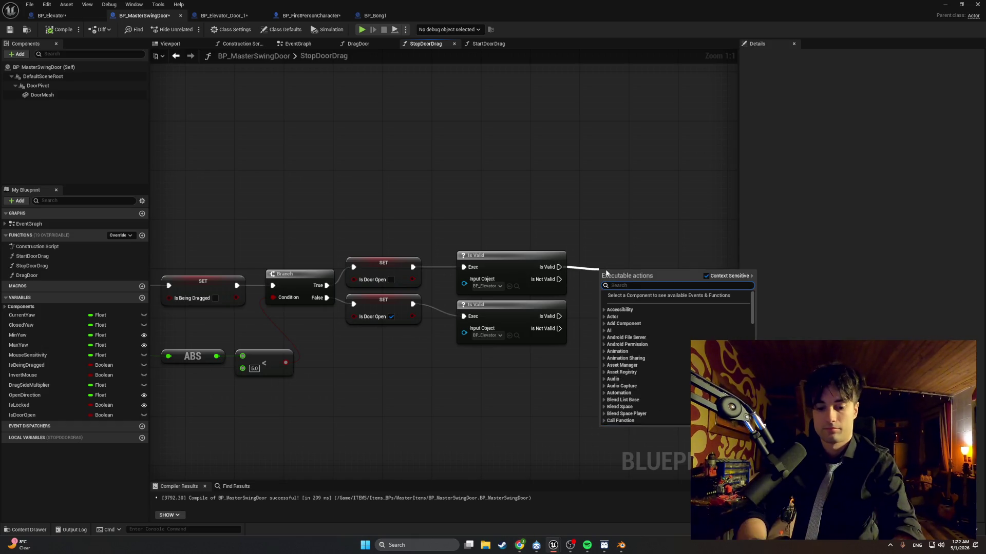
type("update cabin")
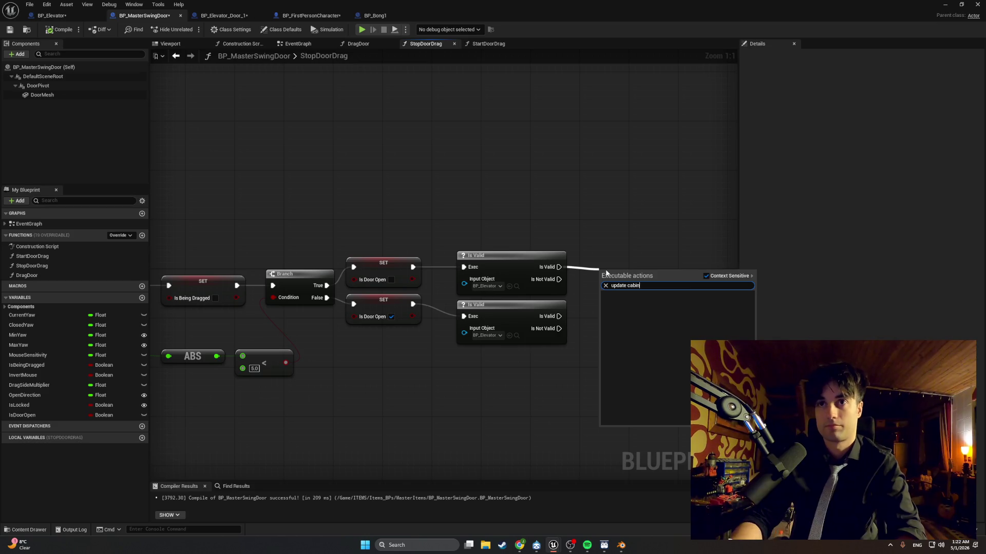
left_click(610, 212)
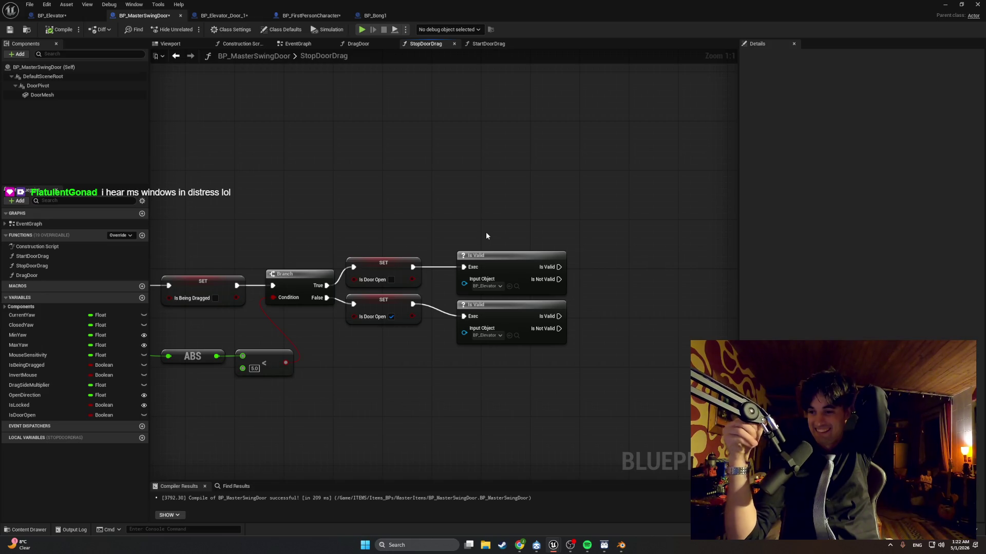
left_click(585, 544)
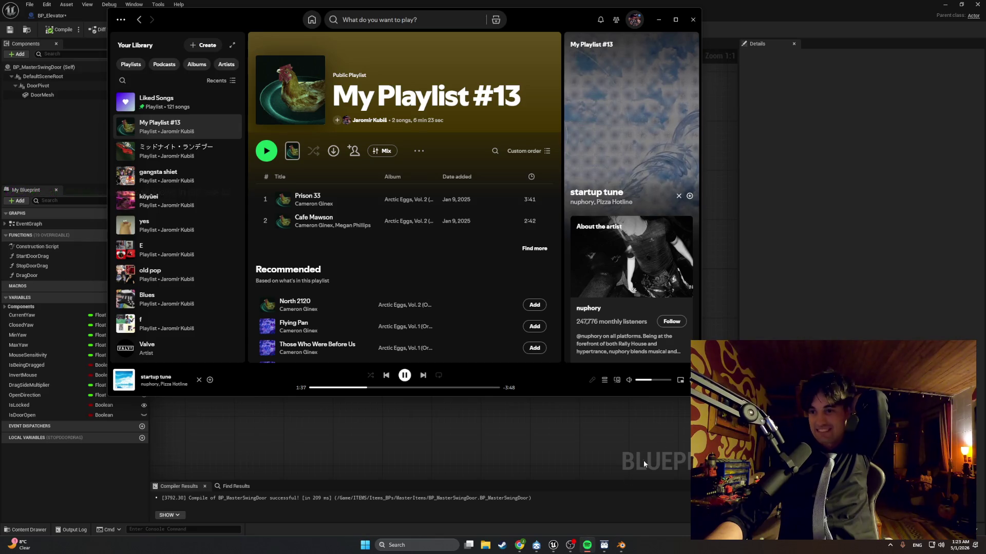
left_click(658, 20)
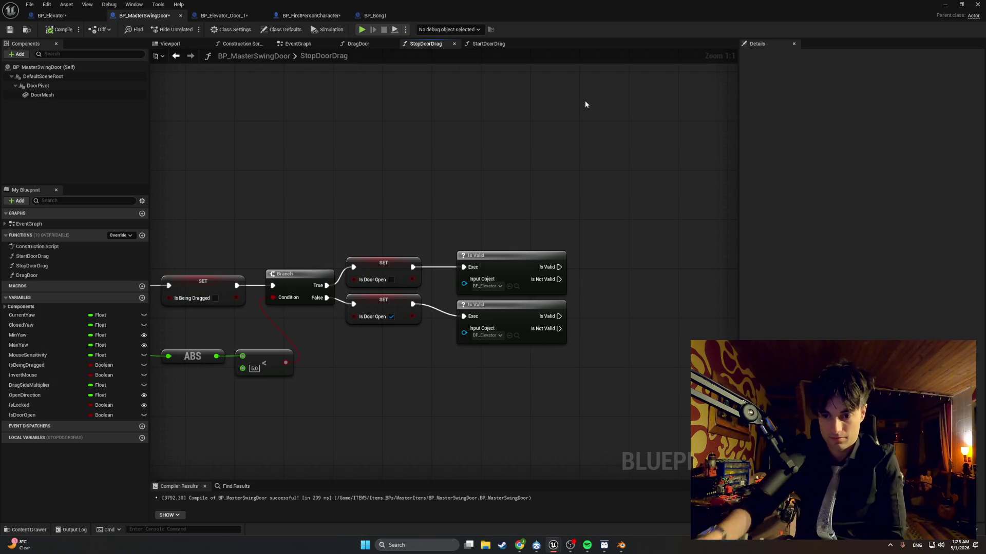
Step: Recentre the StopDoorDrag graph and start a Win+Shift+S region capture
scroll(584, 101, "down", 2)
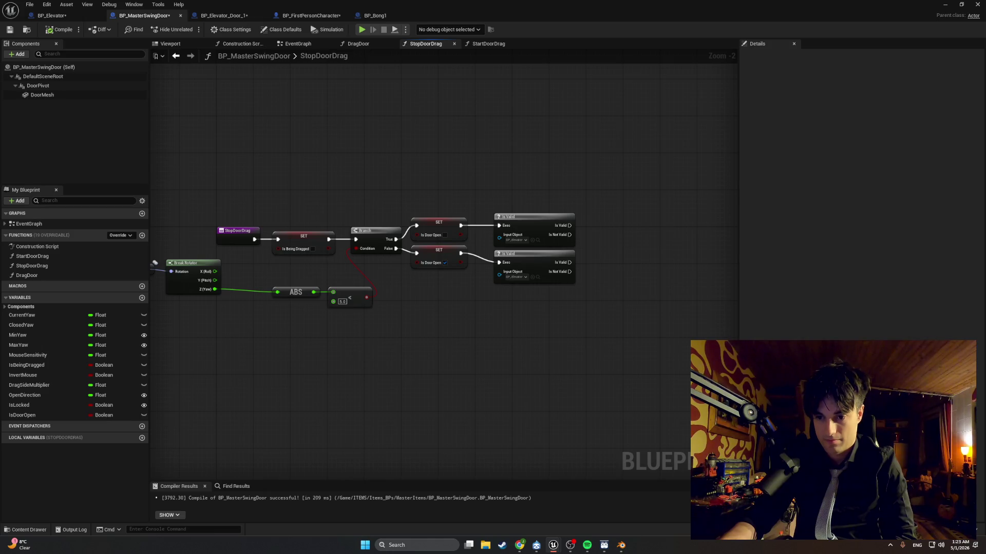
scroll(611, 281, "up", 2)
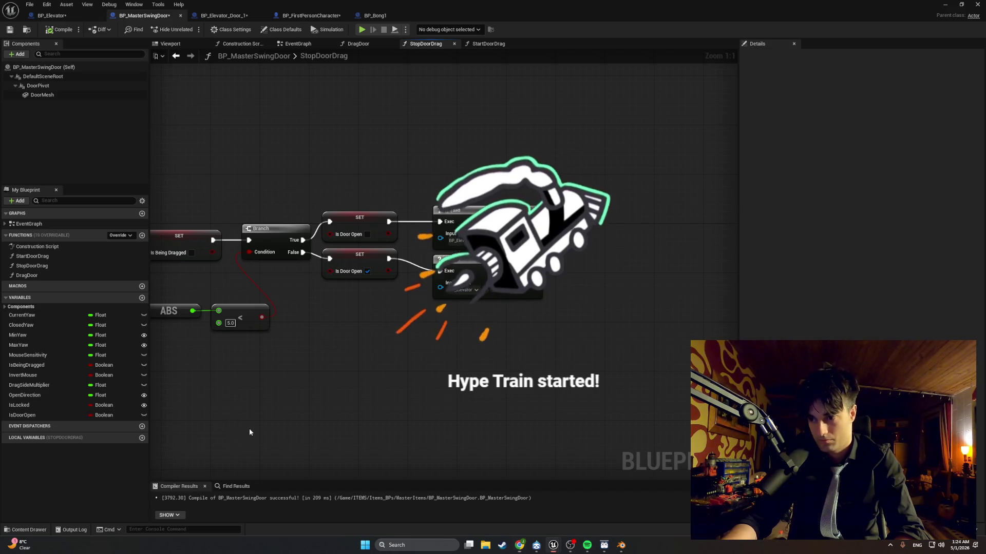
left_click_drag(247, 431, 261, 419)
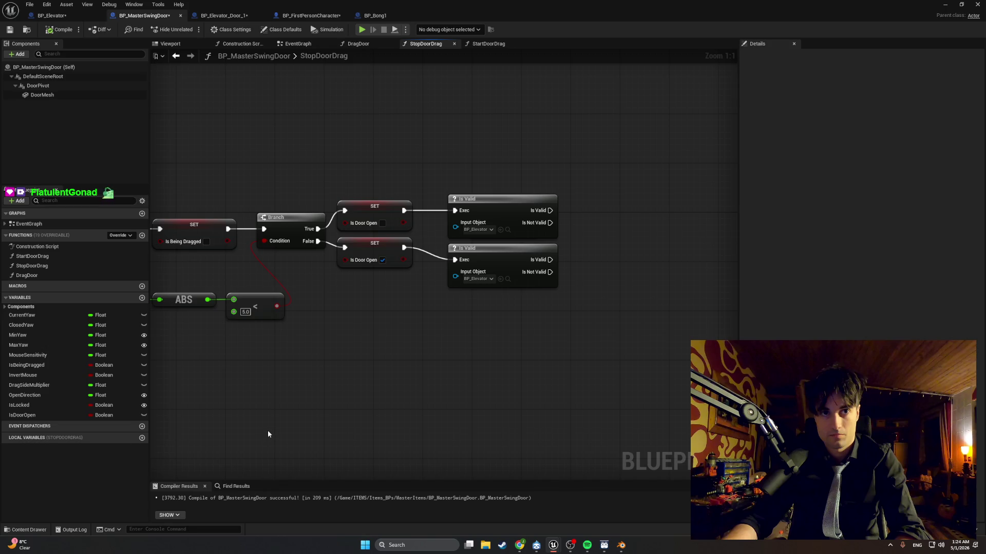
key("super+shift+s")
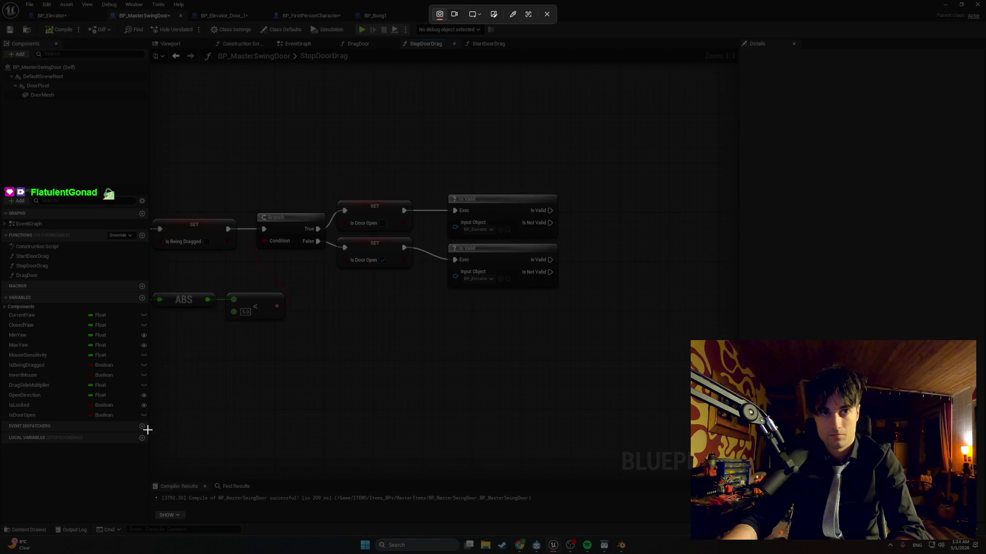
left_click_drag(148, 429, 1, 267)
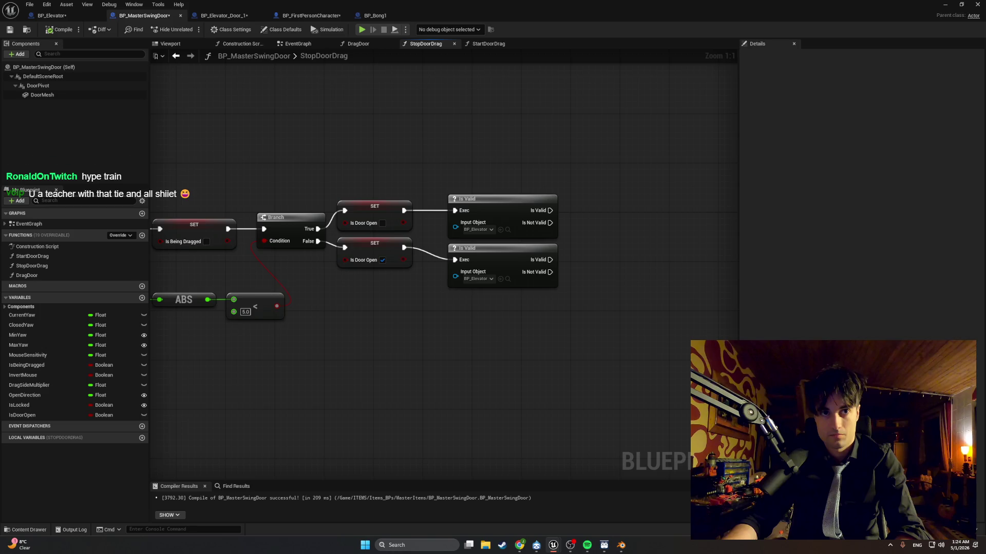
key("alt+Tab")
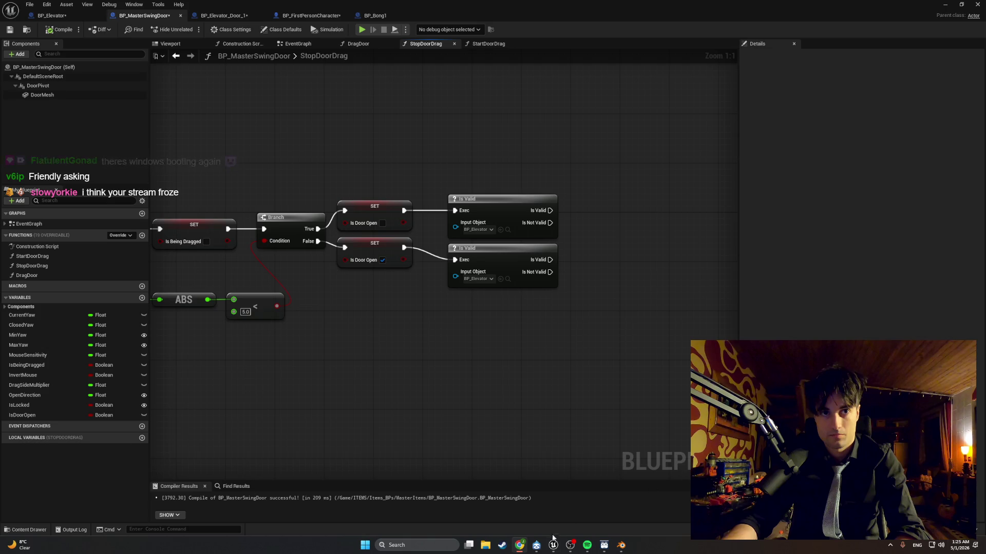
mouse_move(552, 545)
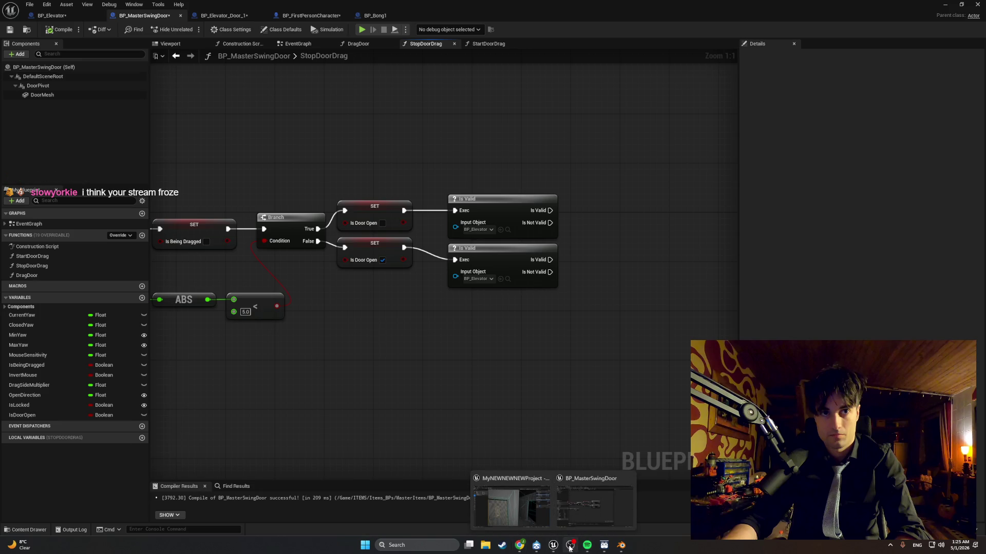
left_click(570, 545)
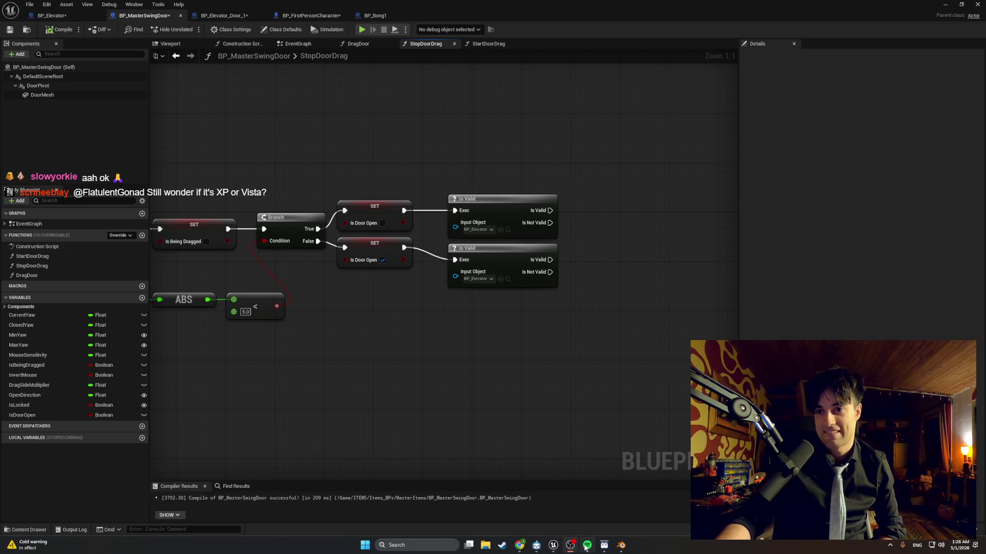
Step: Bring the Spotify player with My Playlist #13 to the front, then hide it again
mouse_move(586, 545)
left_click(574, 502)
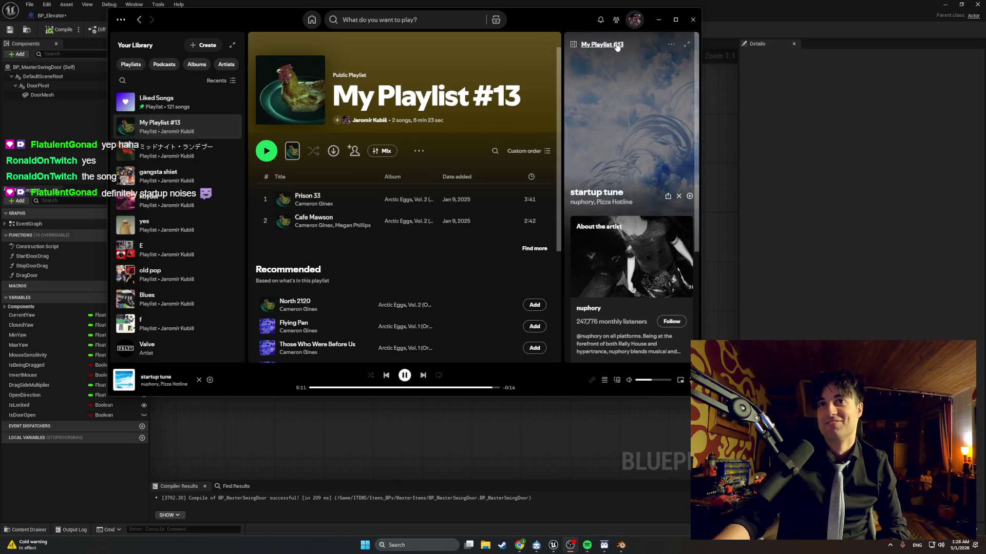
left_click(658, 19)
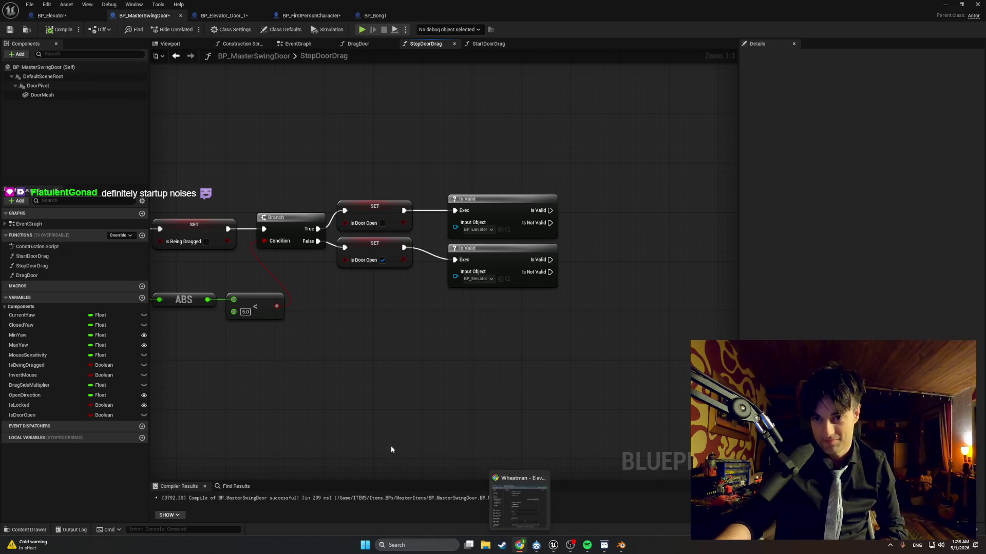
Step: Open BP_Elevator_Door_1 from the SeparateItems folder in the Content Drawer
left_click(36, 530)
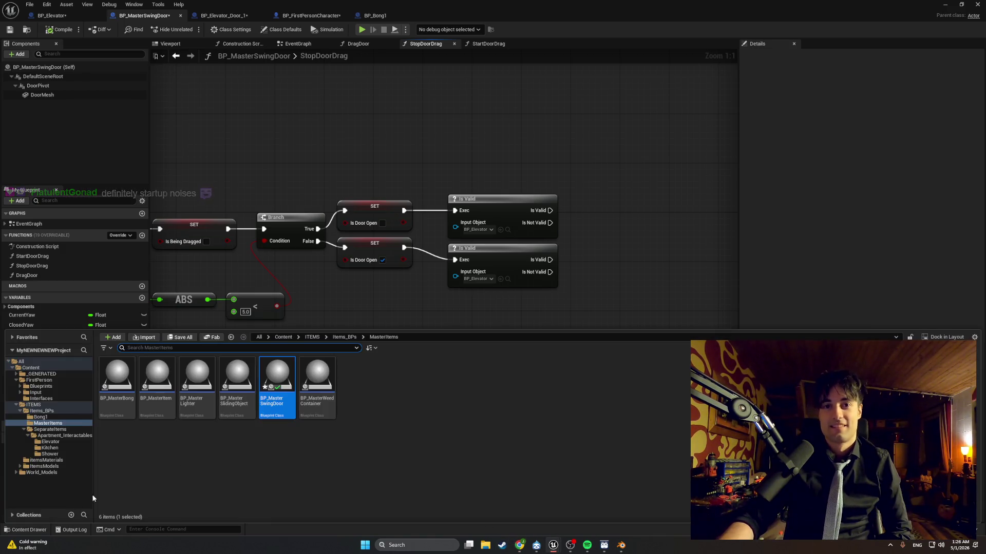
left_click(68, 429)
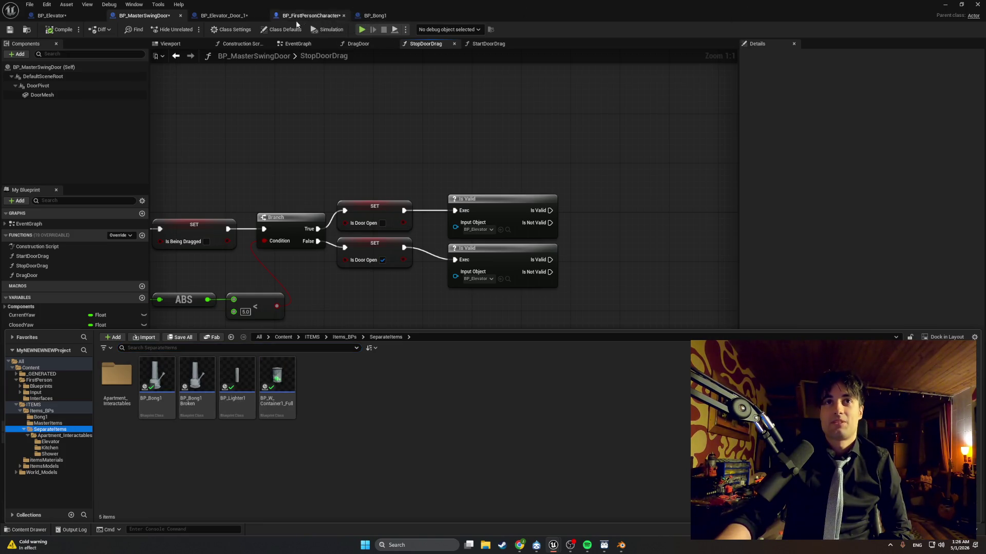
left_click(242, 18)
Step: Delete BP_Elevator_Door_1's ElevatorRef variable, recompile, and add a new variable to BP_MasterSwingDoor
left_click(62, 318)
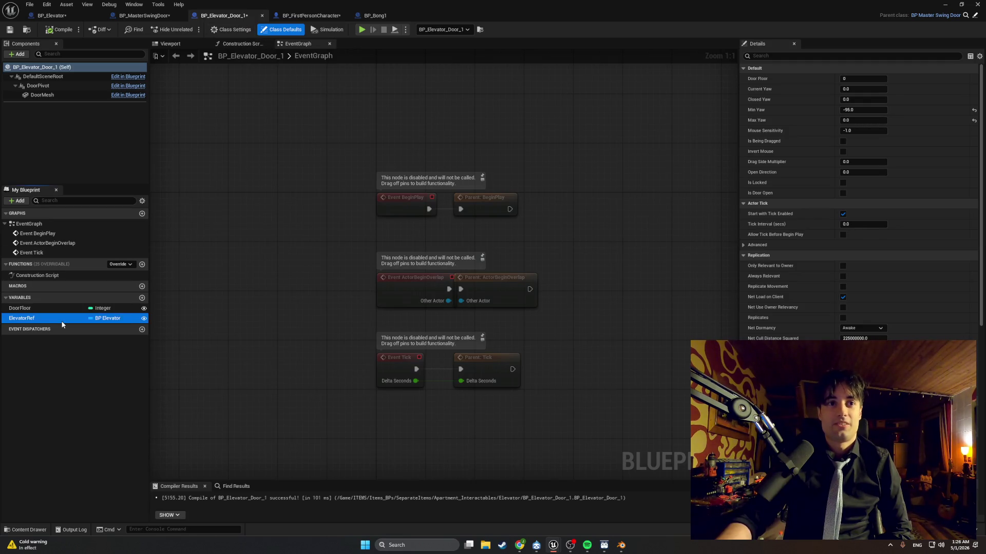
key("Delete")
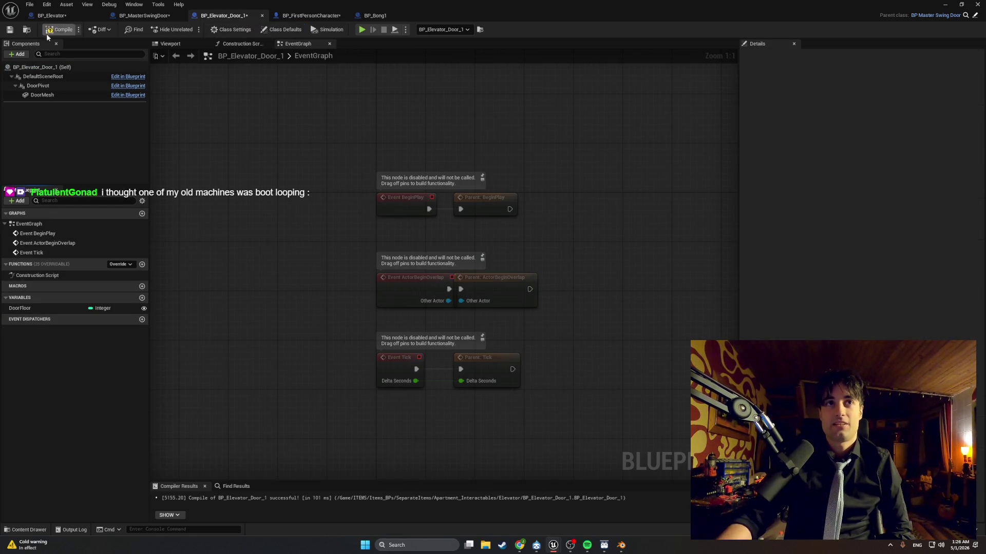
left_click(58, 29)
left_click(141, 15)
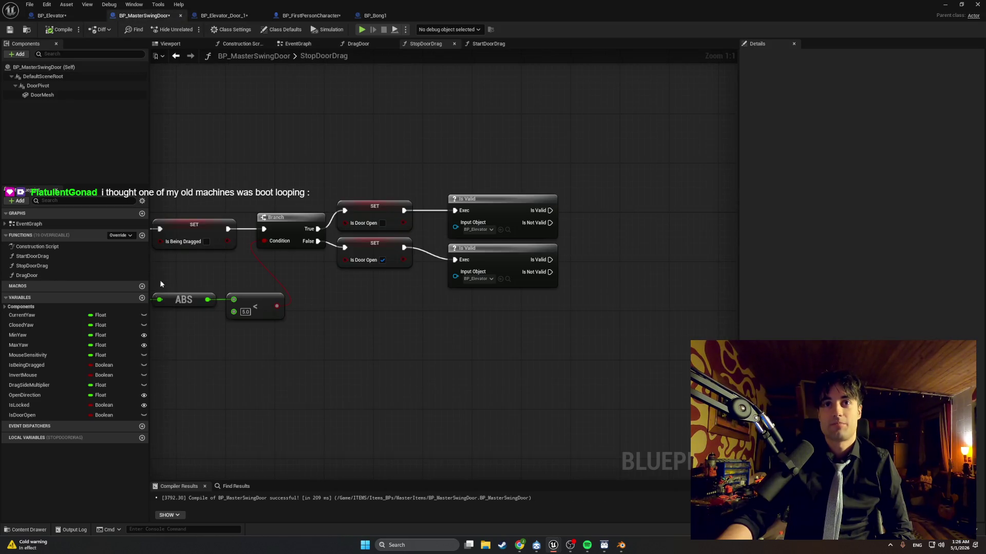
left_click(142, 298)
type("Ele")
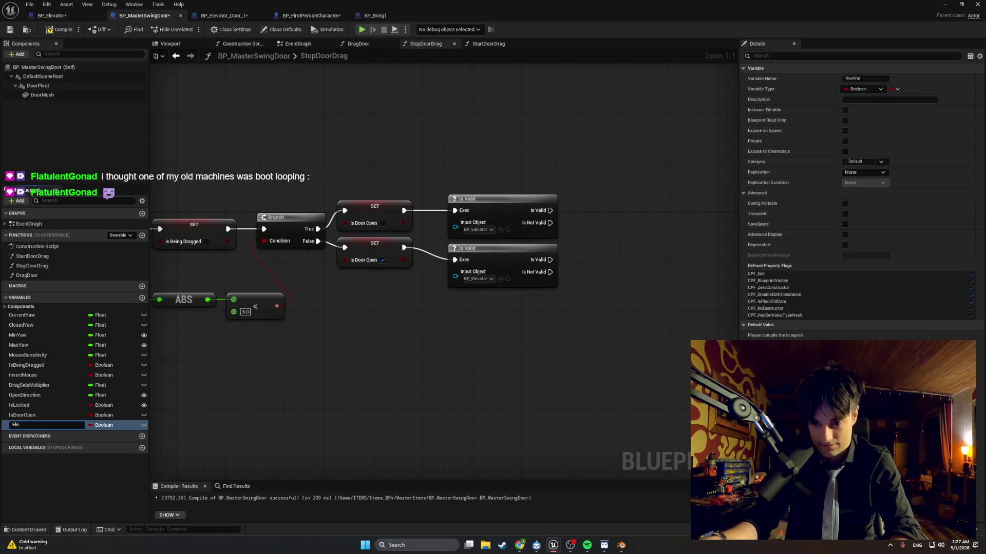
Step: Name the new variable ElevatorRef and make it a BP Elevator object reference
type("vatorR")
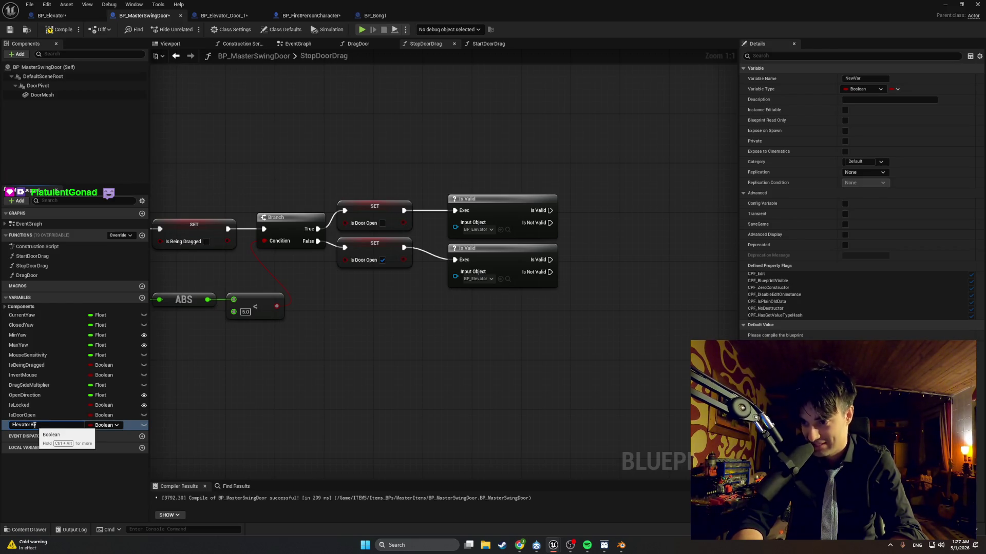
key("BackSpace")
key("BackSpace")
type("ef")
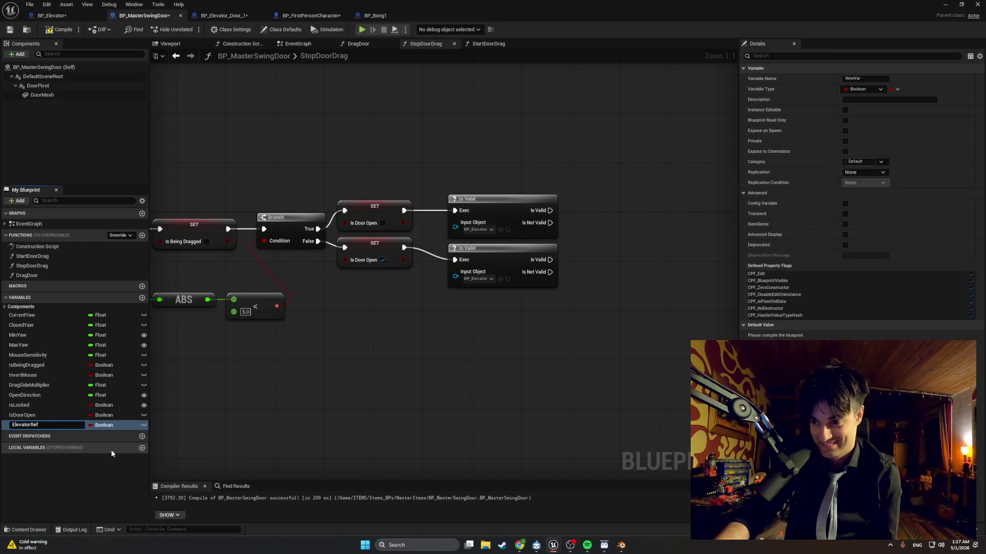
left_click(116, 425)
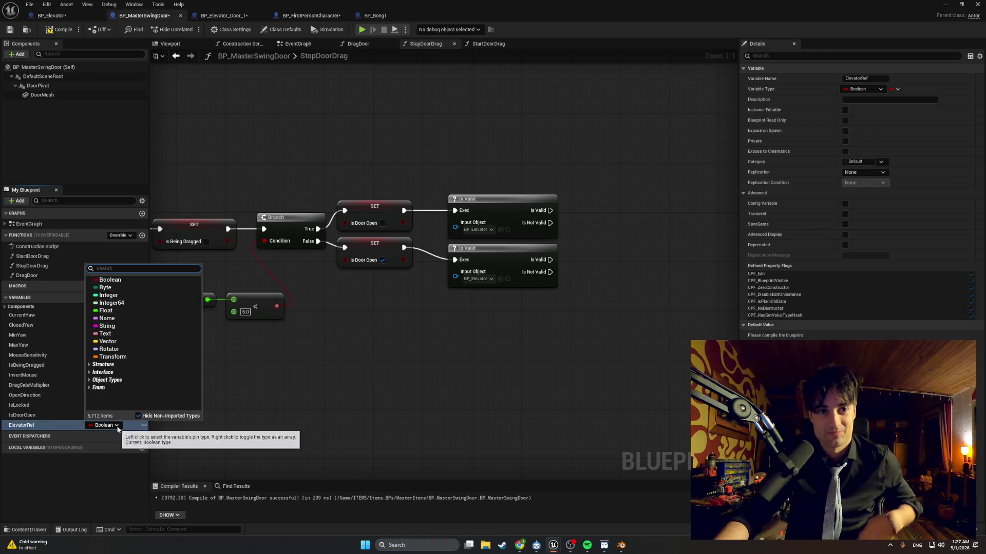
type("BP ele")
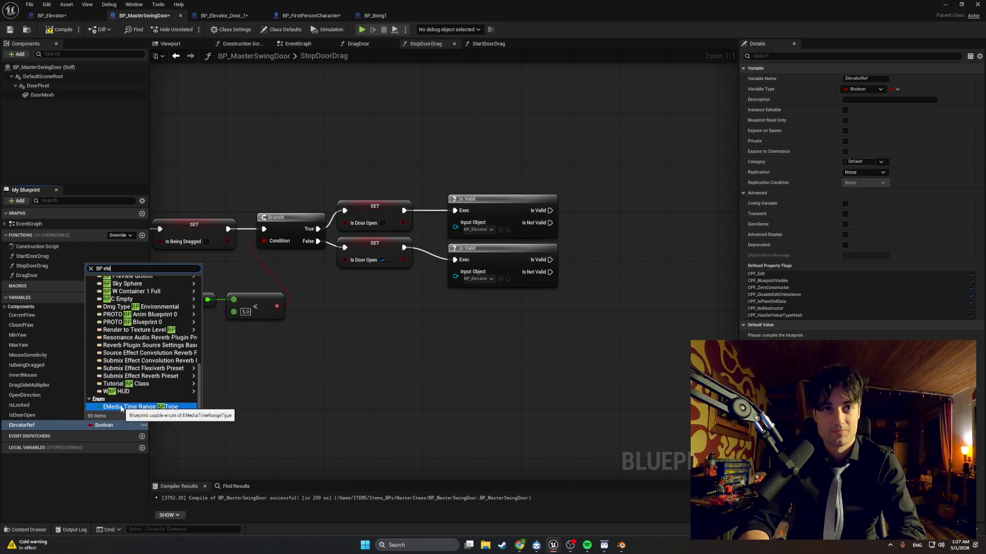
left_click(131, 307)
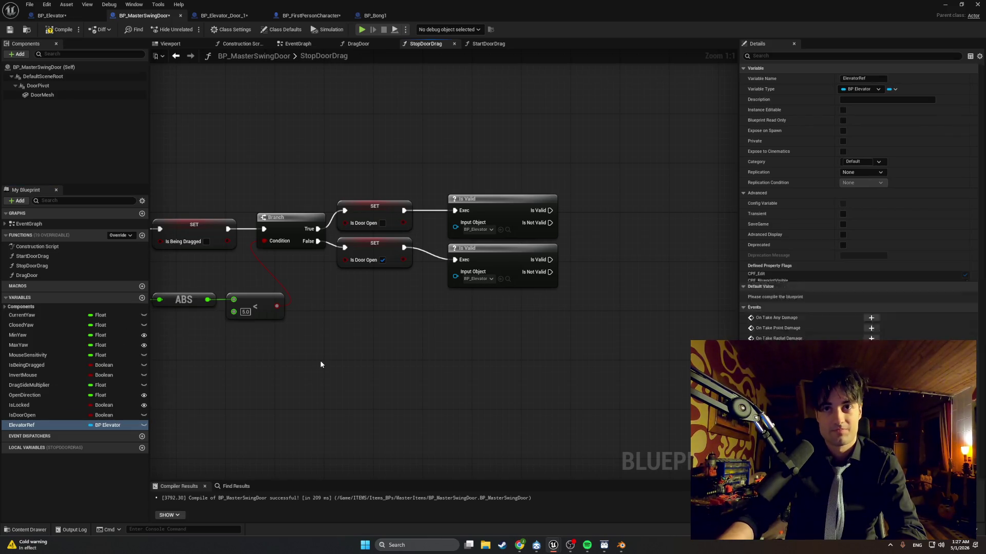
left_click_drag(616, 337, 444, 166)
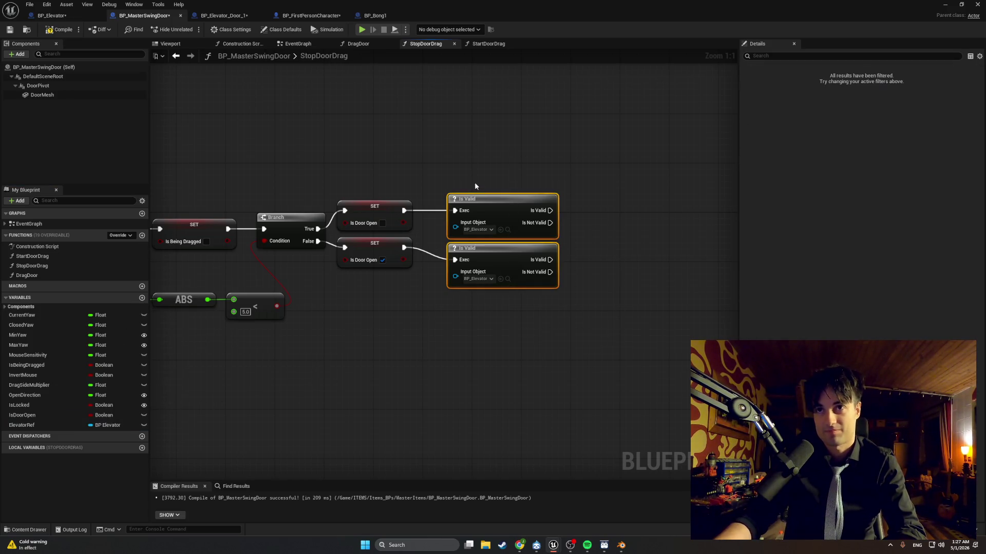
Step: Move both Is Valid nodes right, make ElevatorRef Instance Editable, and recompile BP_MasterSwingDoor
left_click_drag(482, 207, 623, 206)
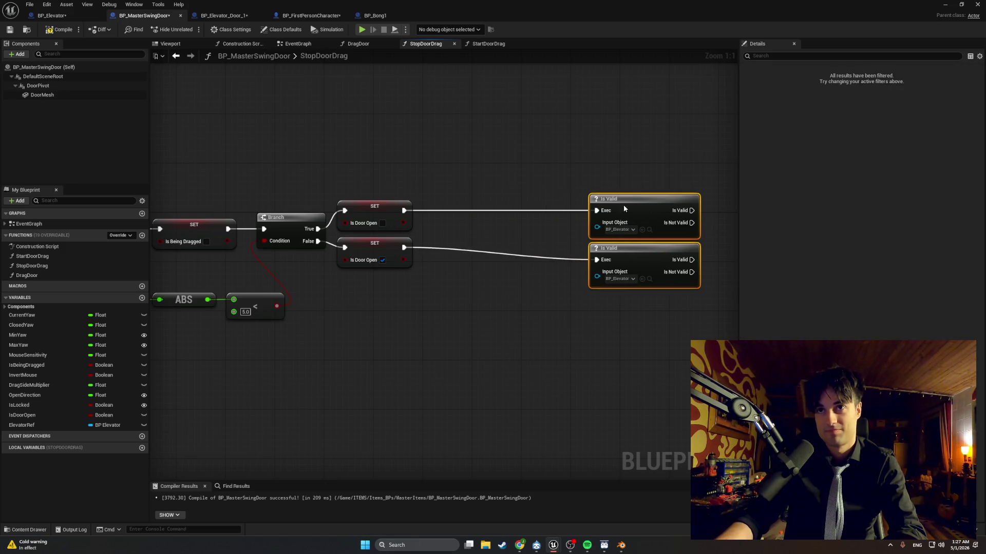
left_click(531, 333)
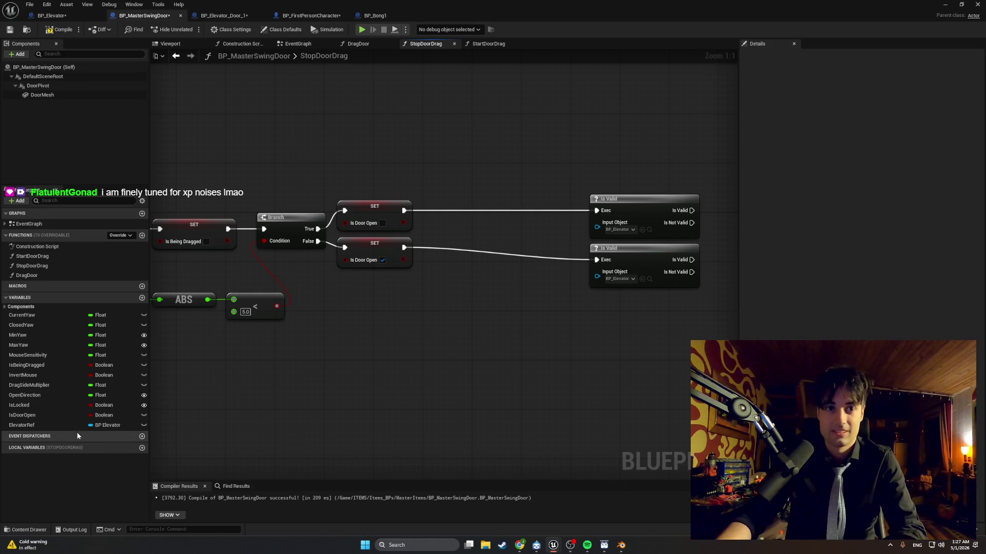
left_click(62, 425)
left_click(842, 109)
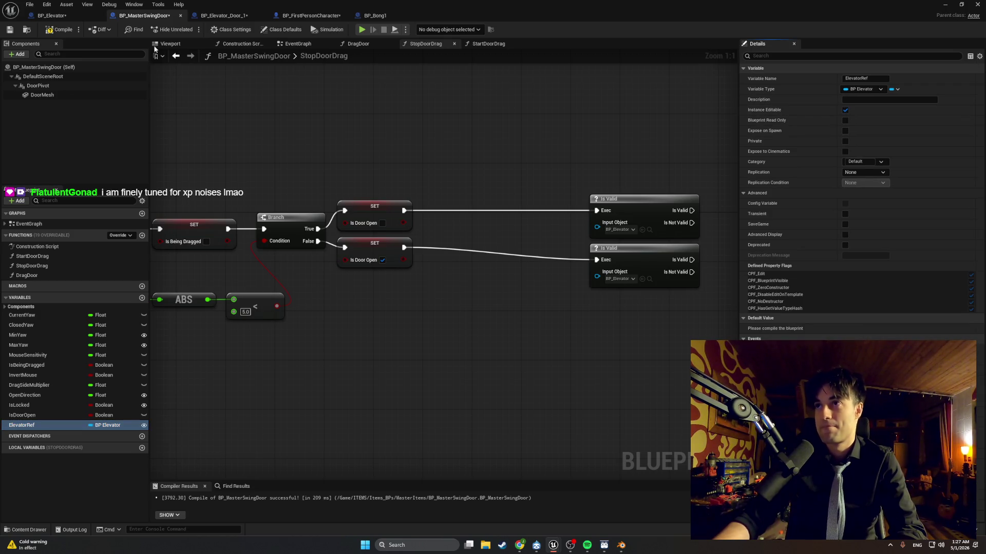
left_click(60, 29)
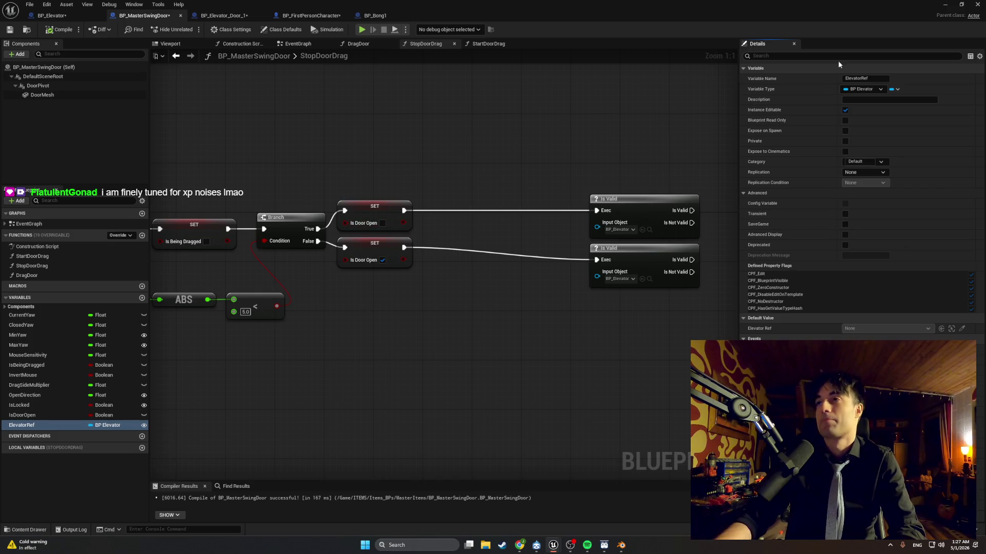
key("alt+Tab")
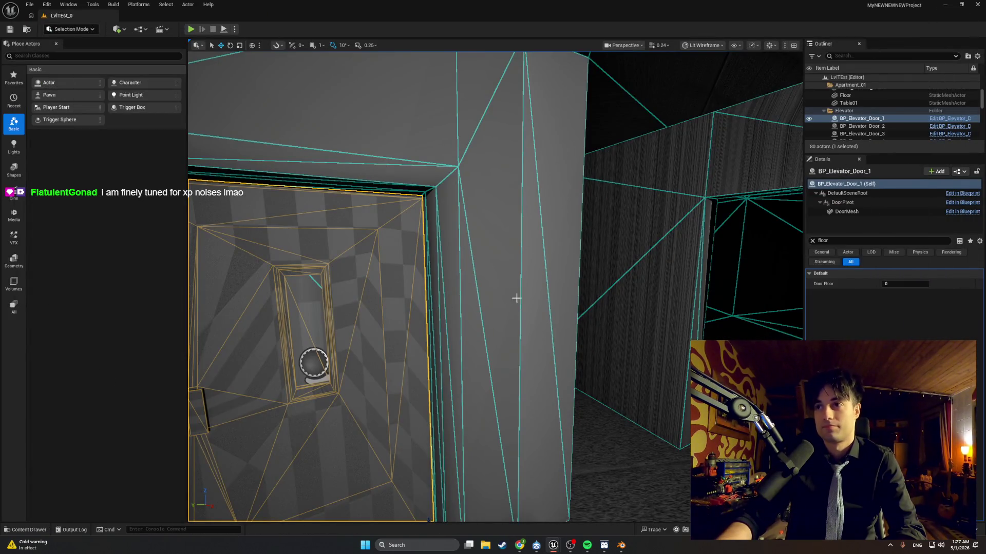
Step: Filter Details by 'ele' and set BP_Elevator_Door_1's Elevator Ref to BP_Elevator
left_click(812, 241)
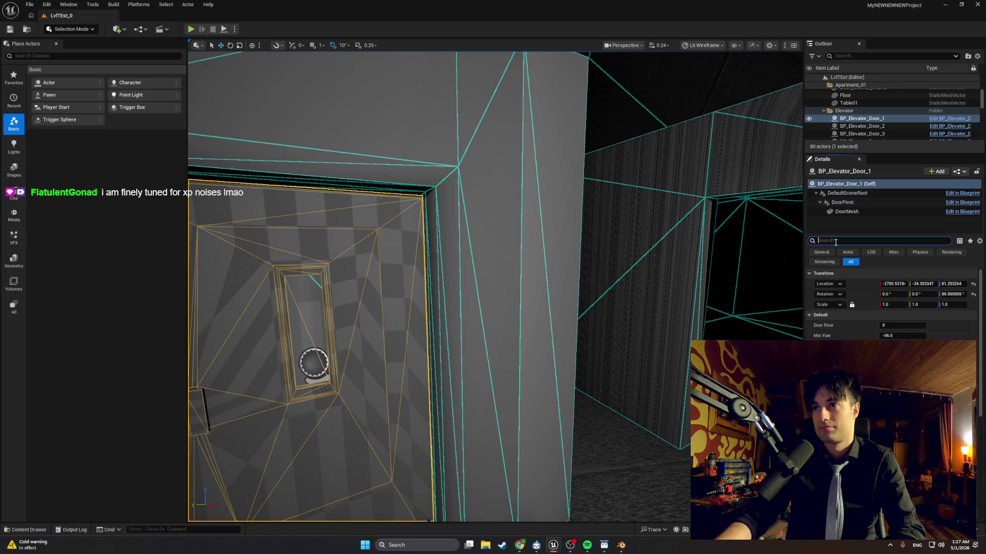
type("ele")
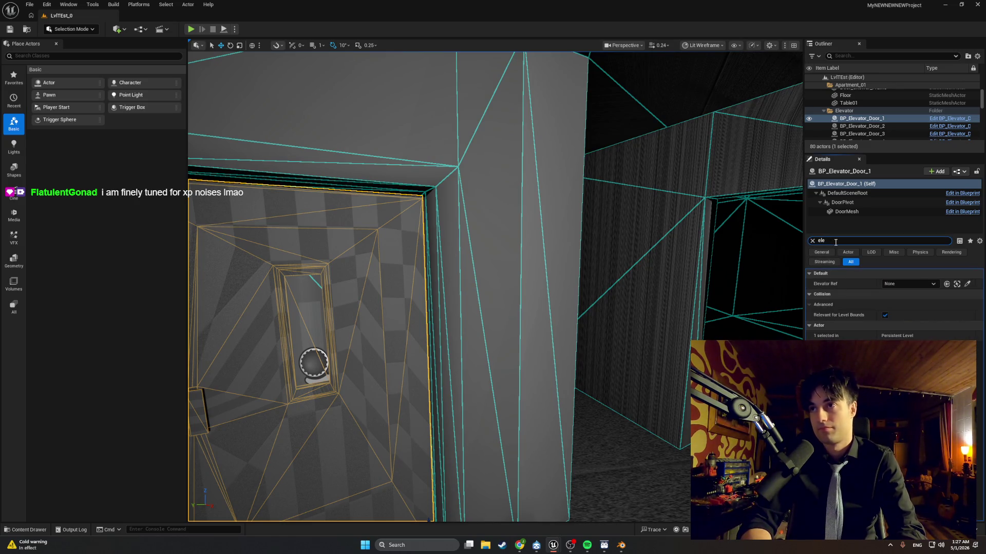
left_click(900, 284)
left_click(882, 380)
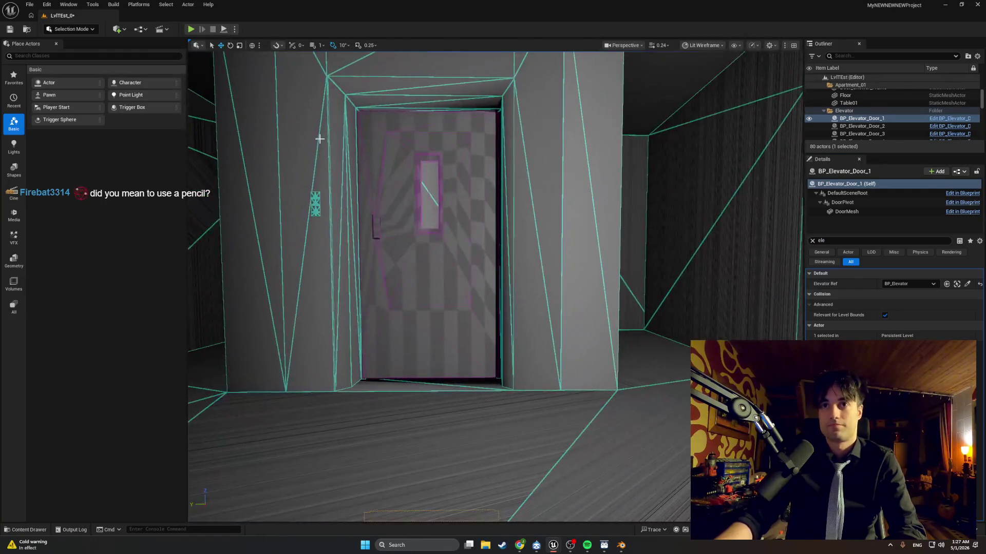
Step: Set Elevator Ref to BP_Elevator on BP_Elevator_Door_2 and BP_Elevator_Door_3
left_click(319, 144)
left_click(426, 256)
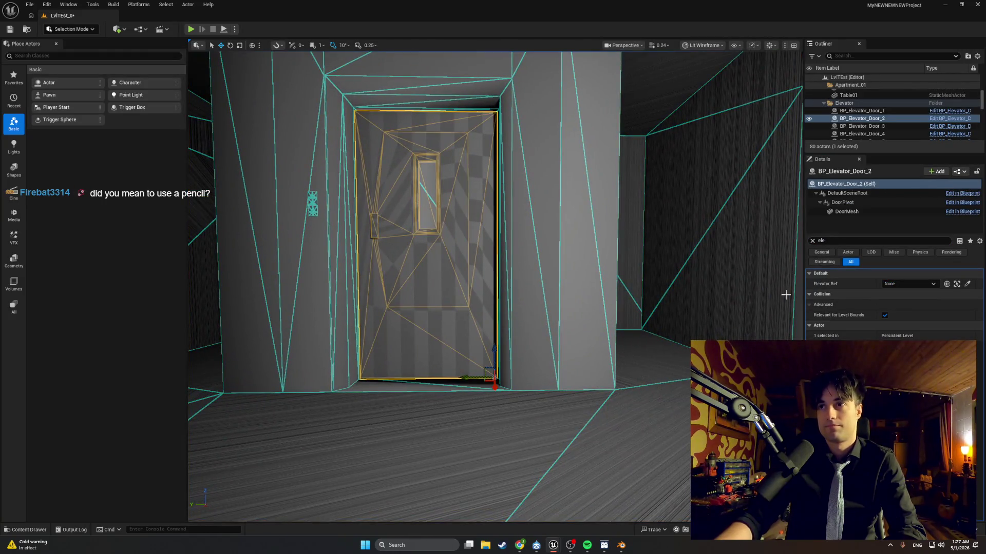
left_click(909, 283)
left_click(883, 379)
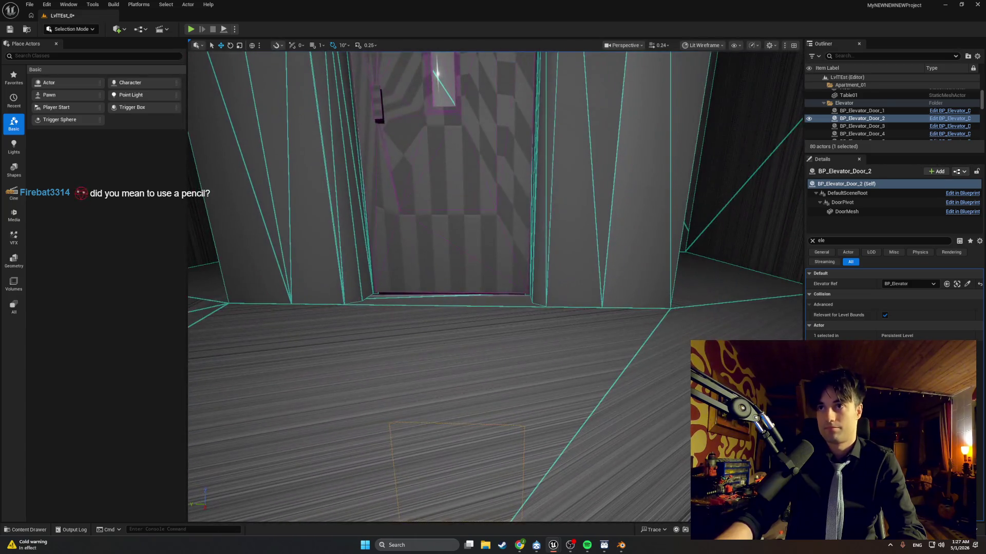
left_click(452, 205)
left_click(905, 283)
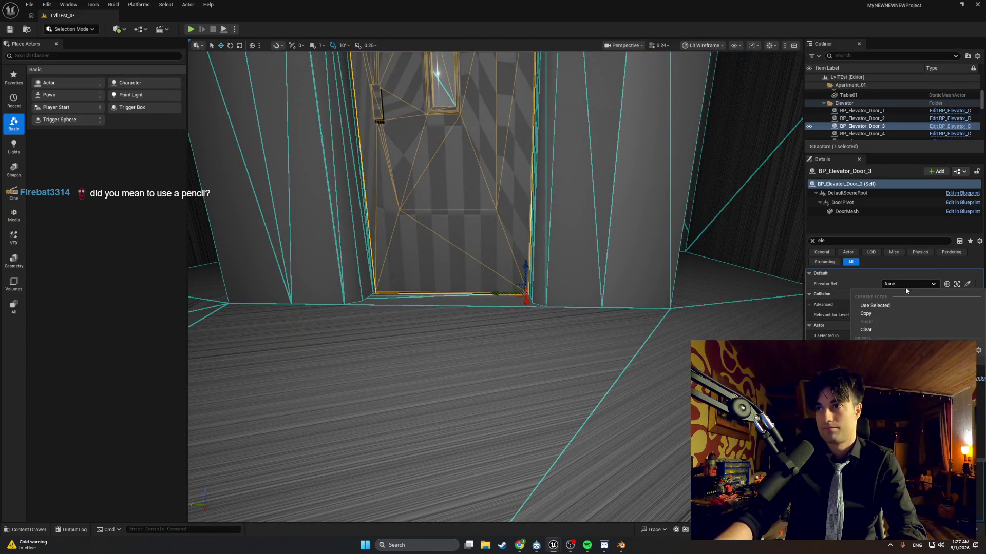
left_click(883, 380)
Step: Set Elevator Ref to BP_Elevator on BP_Elevator_Door_4 and BP_Elevator_Door_5
left_click_drag(649, 301, 649, 301)
left_click(484, 131)
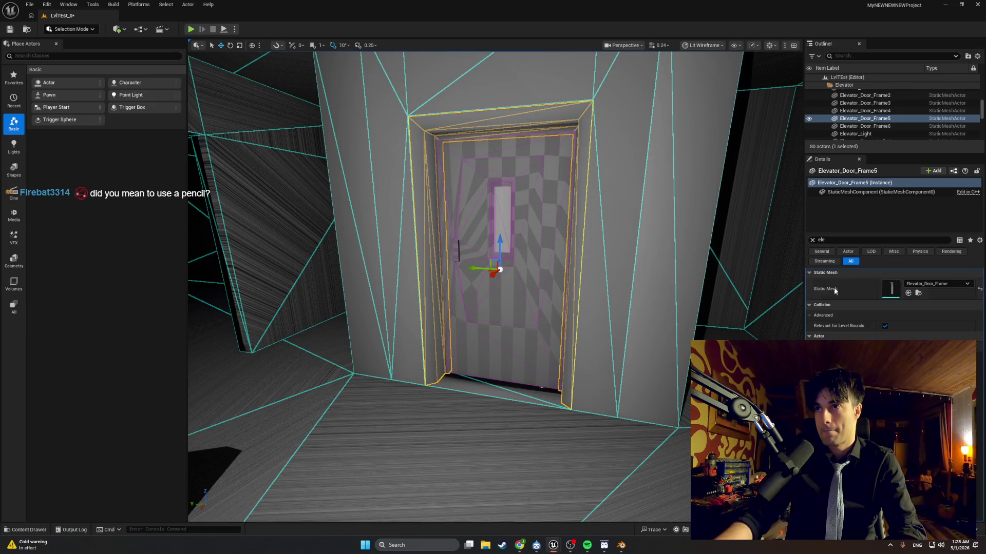
left_click(564, 278)
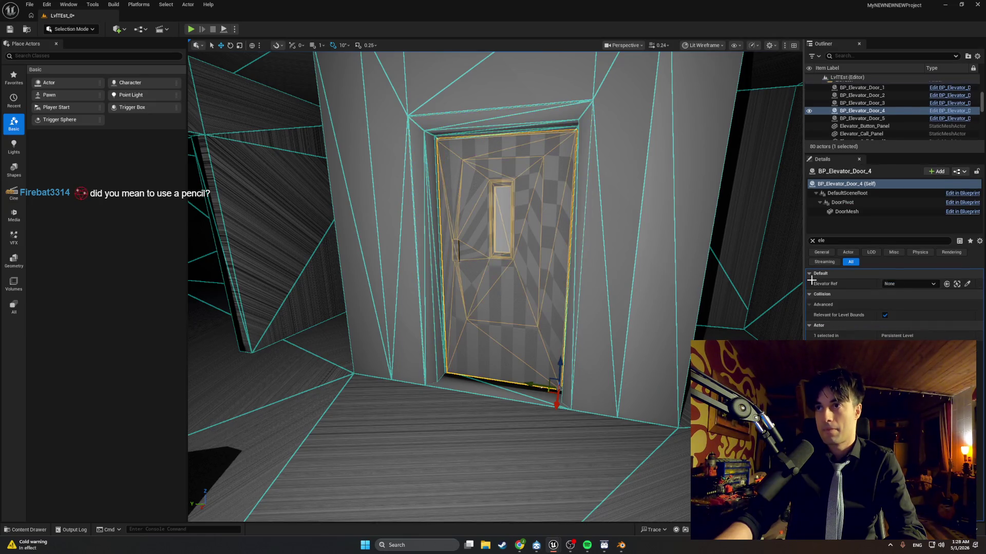
left_click(909, 284)
left_click(882, 359)
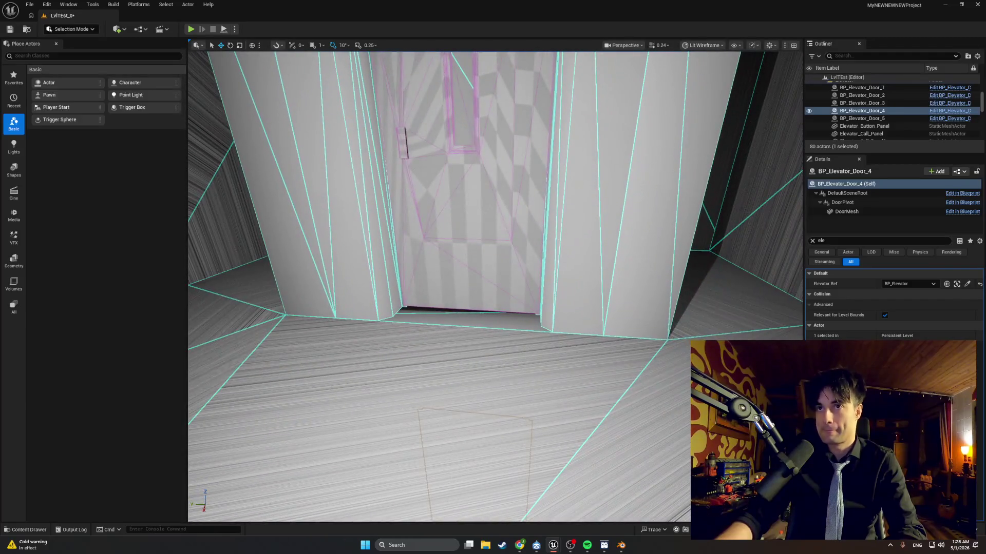
left_click(861, 118)
left_click(908, 284)
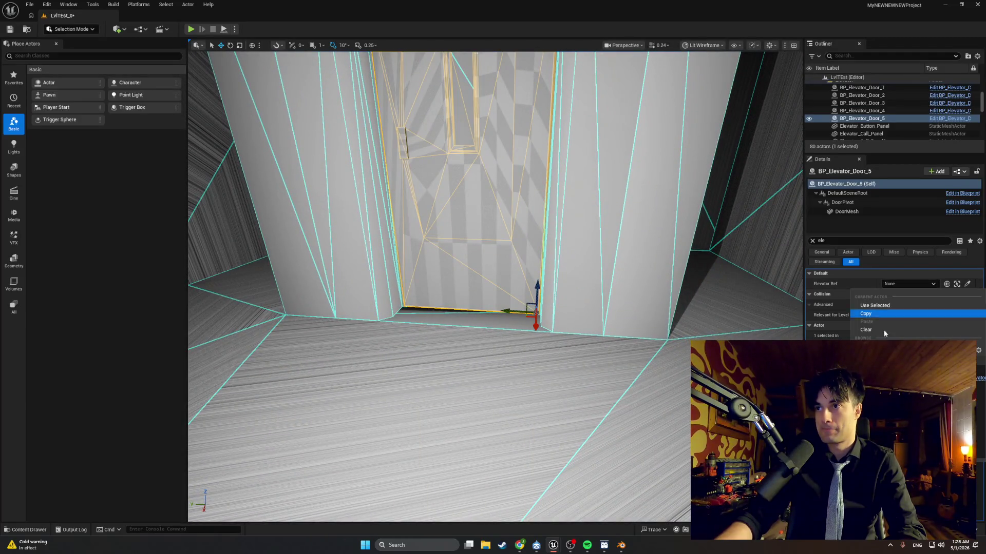
left_click(873, 314)
Step: Check the Elevator Ref on Doors 4, 3, 2 and 1 in the viewport
mouse_move(493, 288)
left_mouse_down()
mouse_move(493, 216)
mouse_move(493, 308)
mouse_move(513, 318)
mouse_move(493, 287)
mouse_move(514, 256)
mouse_move(667, 193)
left_mouse_up()
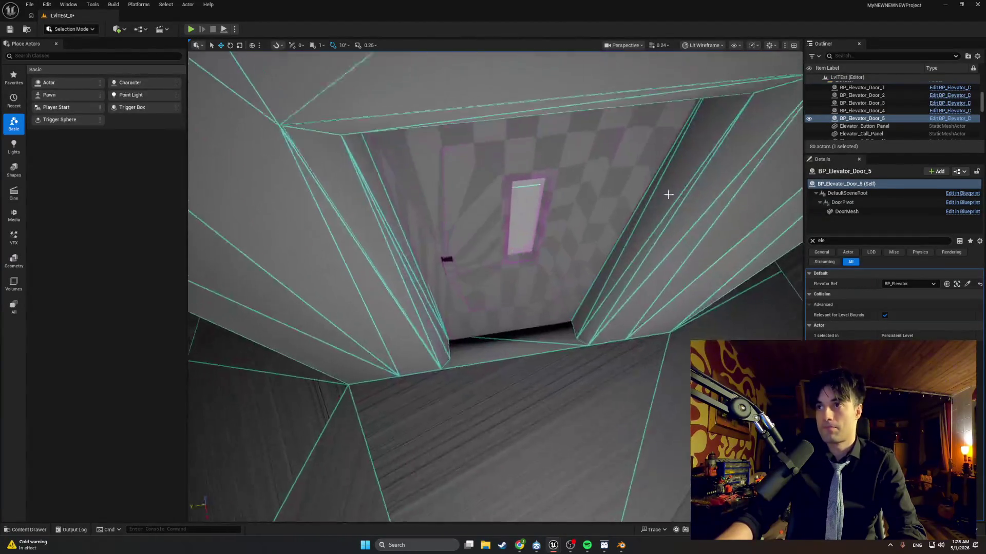
left_click(596, 202)
mouse_move(596, 202)
left_mouse_down()
mouse_move(595, 231)
mouse_move(587, 215)
mouse_move(513, 287)
mouse_move(547, 164)
mouse_move(544, 216)
mouse_move(543, 169)
mouse_move(545, 191)
left_mouse_up()
left_click(585, 212)
left_click(547, 165)
left_click(544, 169)
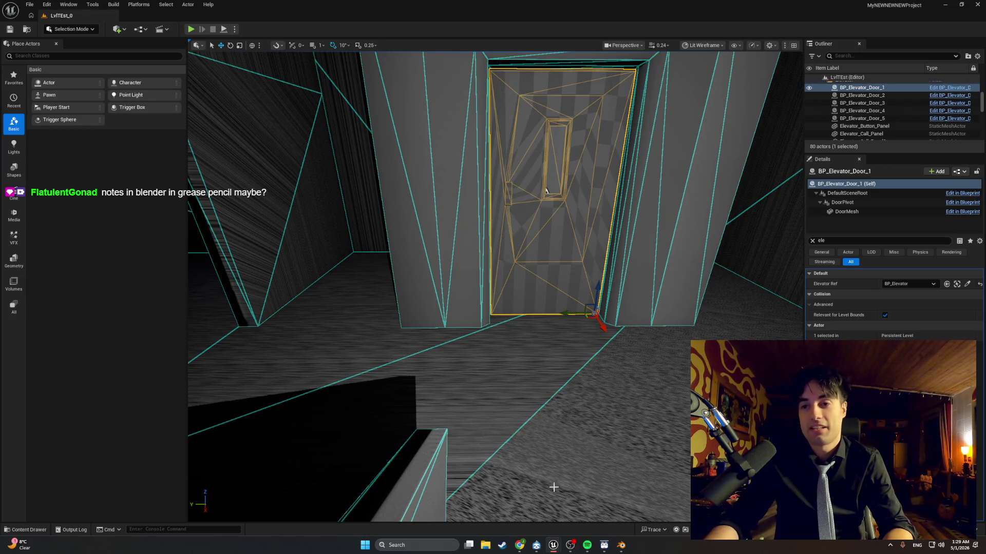
Step: Open the Diversion version-control window from the Windows taskbar
mouse_move(520, 544)
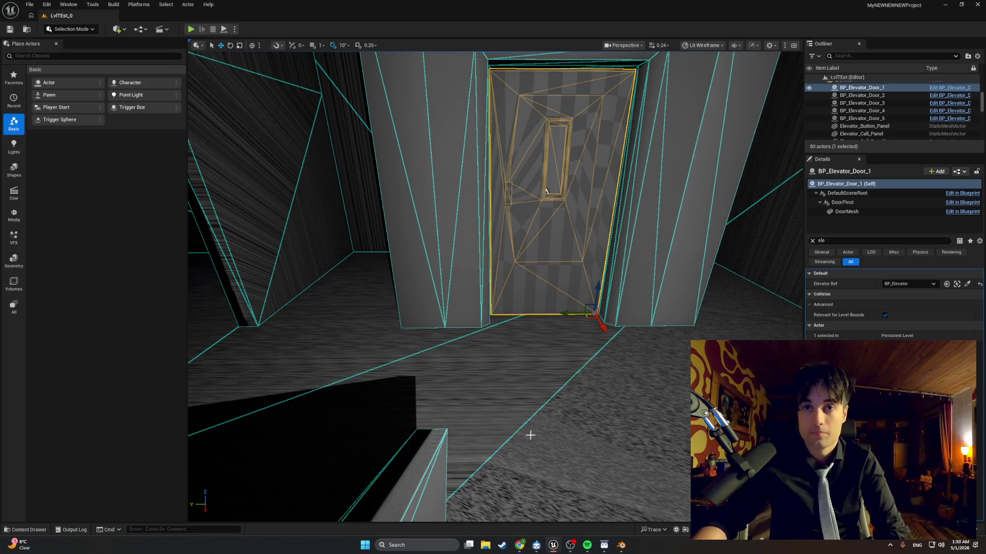
left_click(536, 545)
Step: Bring BP_MasterSwingDoor back to the front and pan the StopDoorDrag graph to its Is Valid nodes
mouse_move(549, 548)
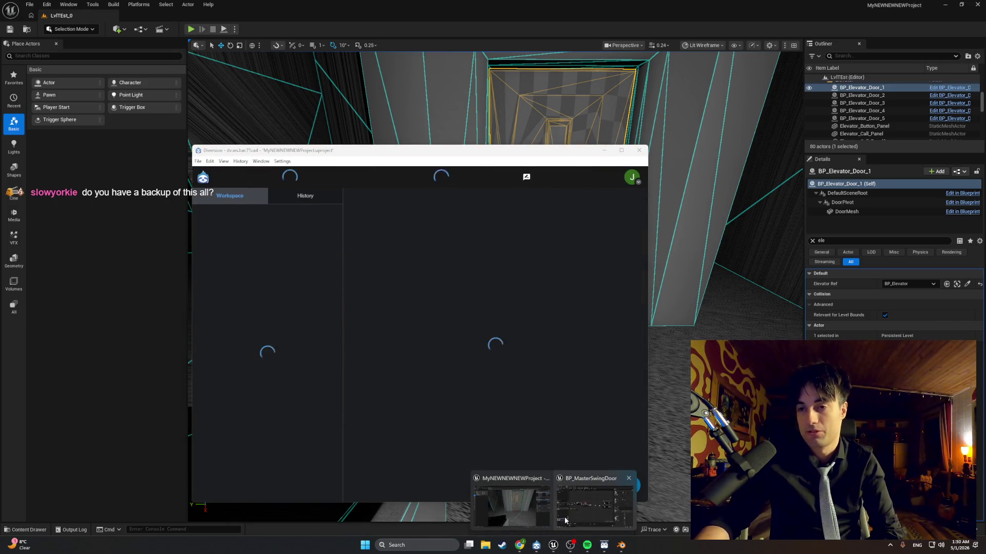
left_click(565, 516)
left_click_drag(471, 407, 487, 405)
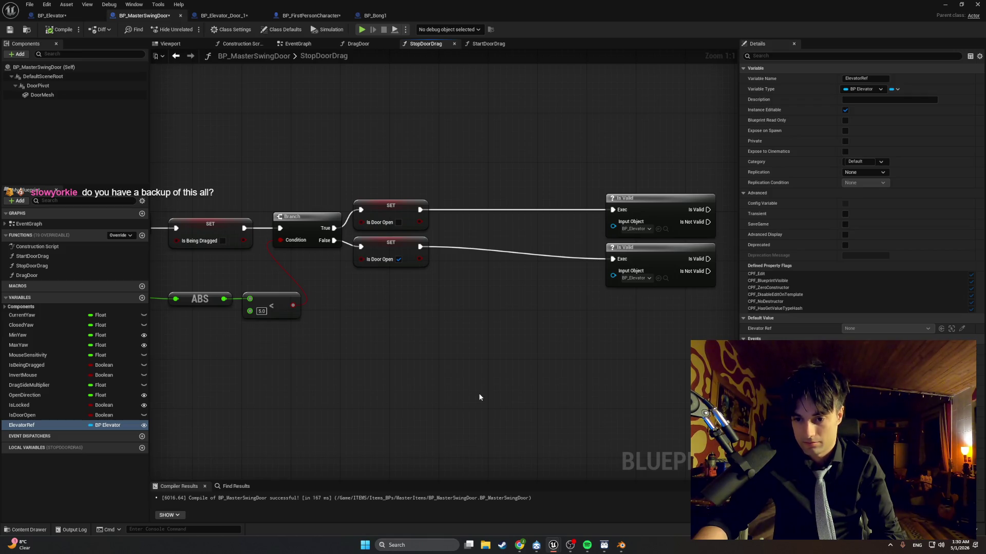
left_click_drag(459, 339, 442, 343)
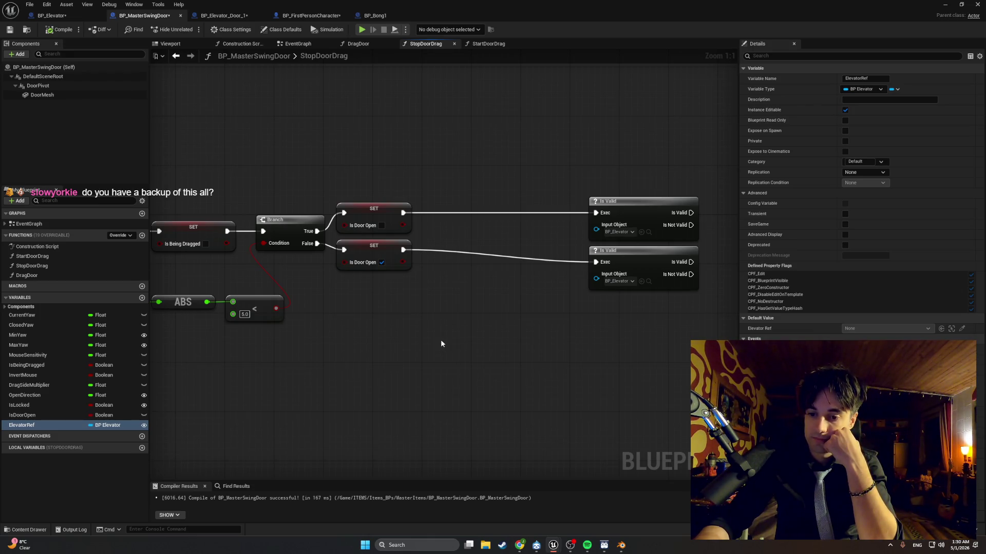
left_click_drag(441, 345, 393, 352)
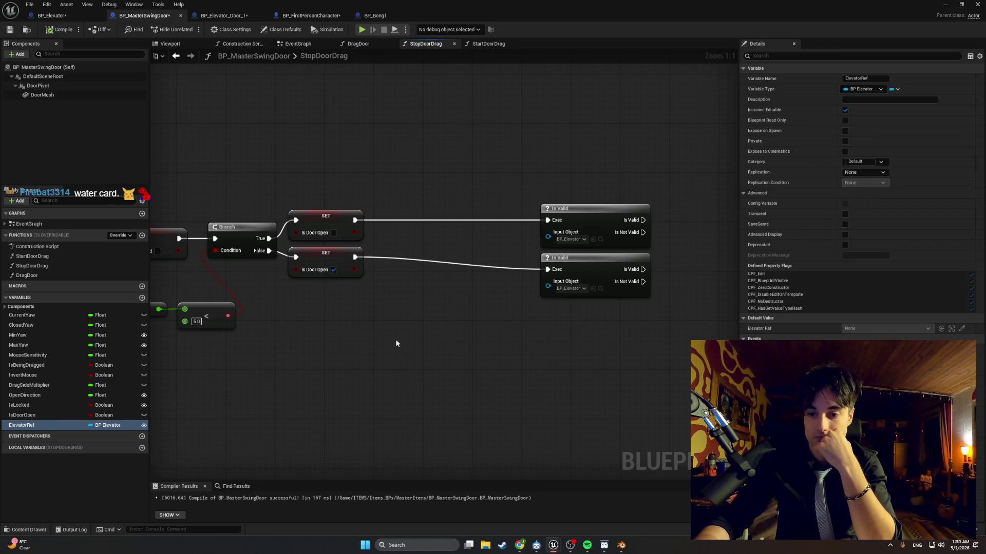
Step: Move both Is Valid nodes closer to the SET nodes and drop ElevatorRef into the graph
mouse_move(577, 249)
left_mouse_down()
mouse_move(560, 205)
mouse_move(409, 213)
left_mouse_up()
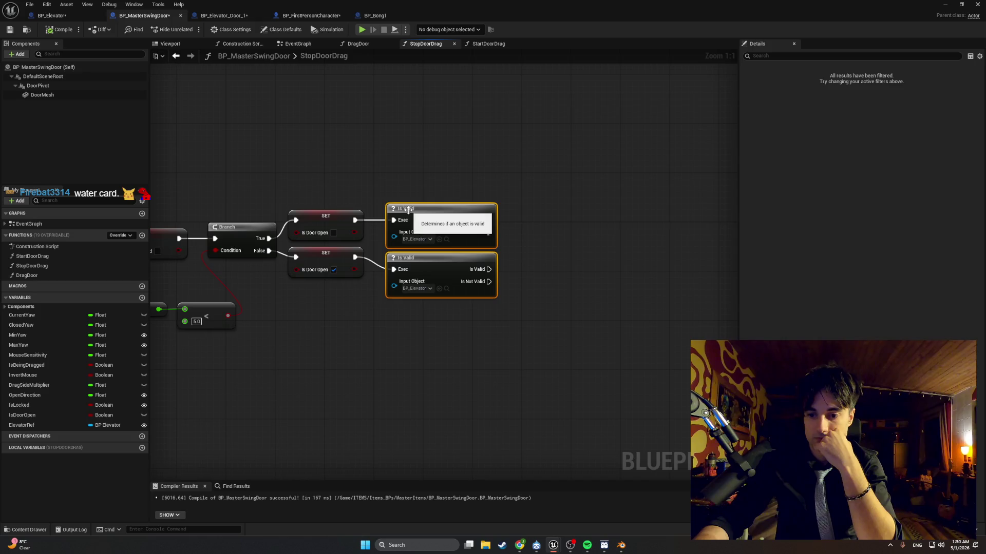
left_click(546, 224)
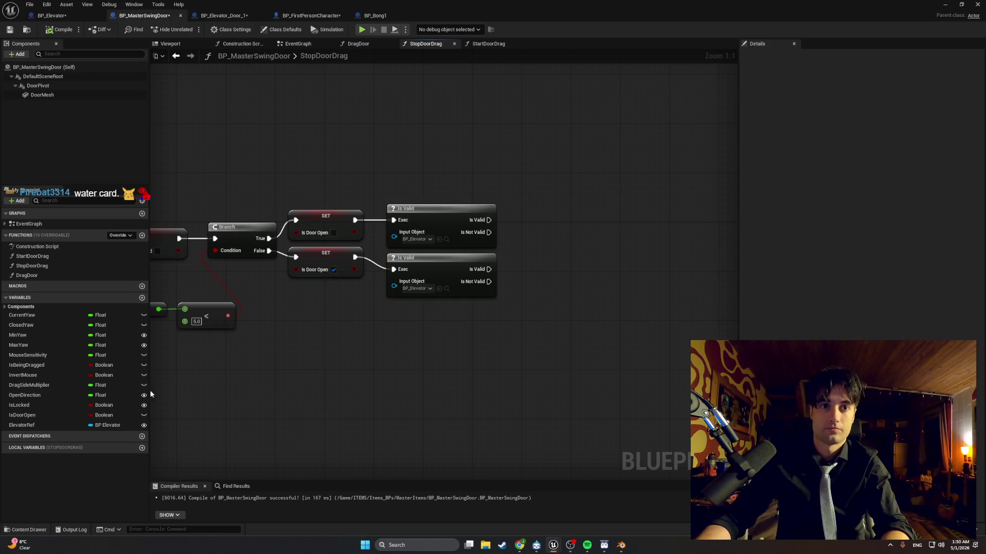
left_click_drag(63, 426, 461, 321)
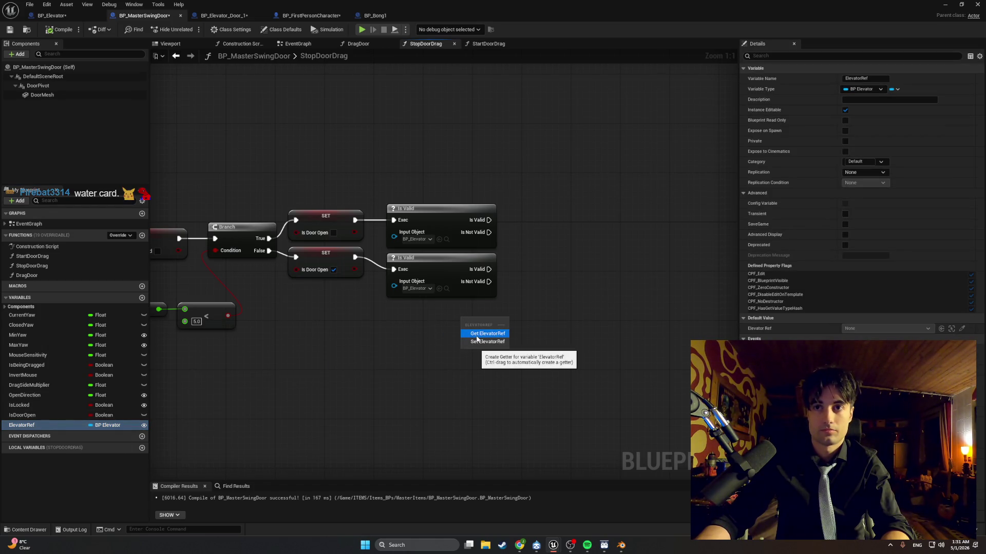
Step: Create an Elevator Ref getter feeding a new Is Valid macro, replacing the two old Is Valid nodes
left_click(477, 333)
left_click_drag(501, 322, 548, 323)
type("is vali")
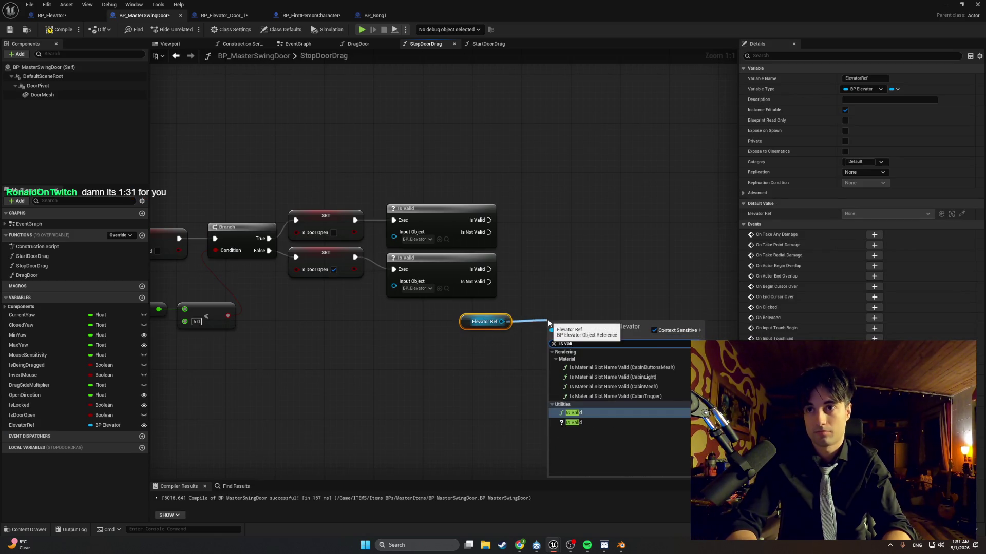
key("Return")
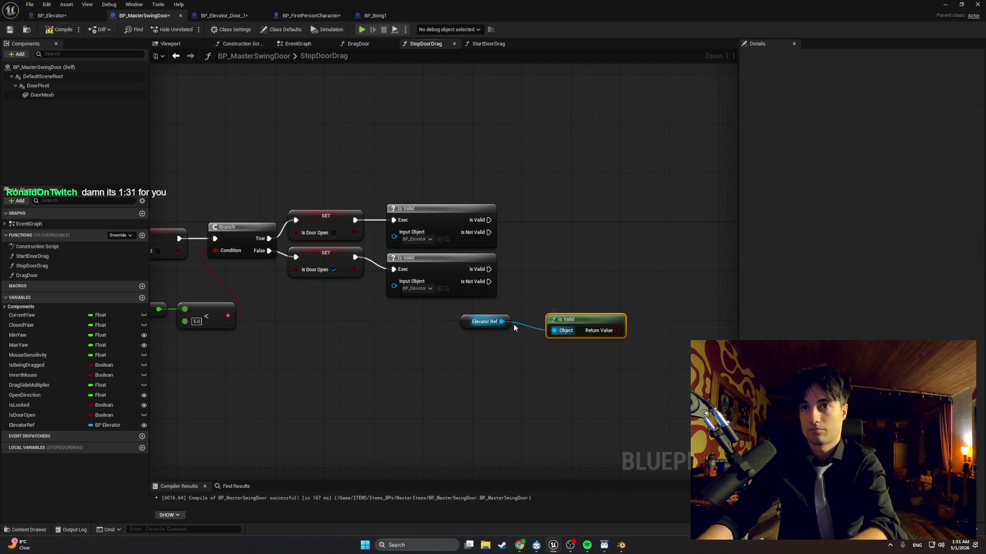
key("Delete")
left_click_drag(502, 321, 555, 313)
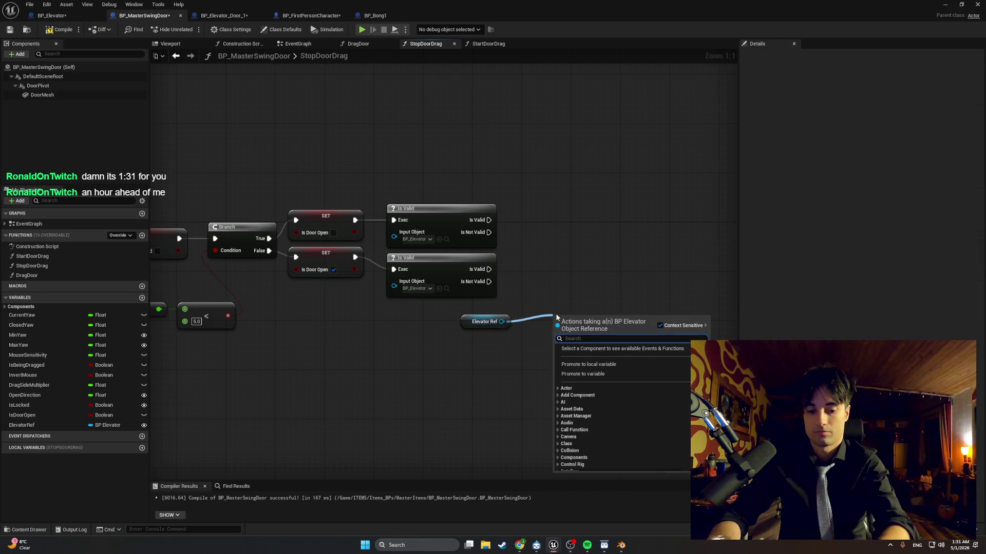
type("is valid")
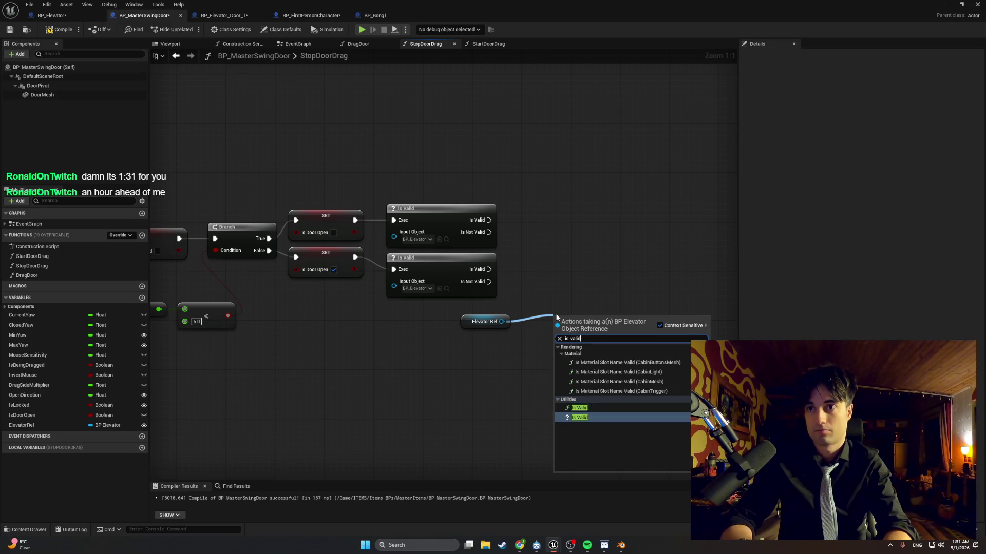
key("Return")
left_click_drag(548, 289, 426, 208)
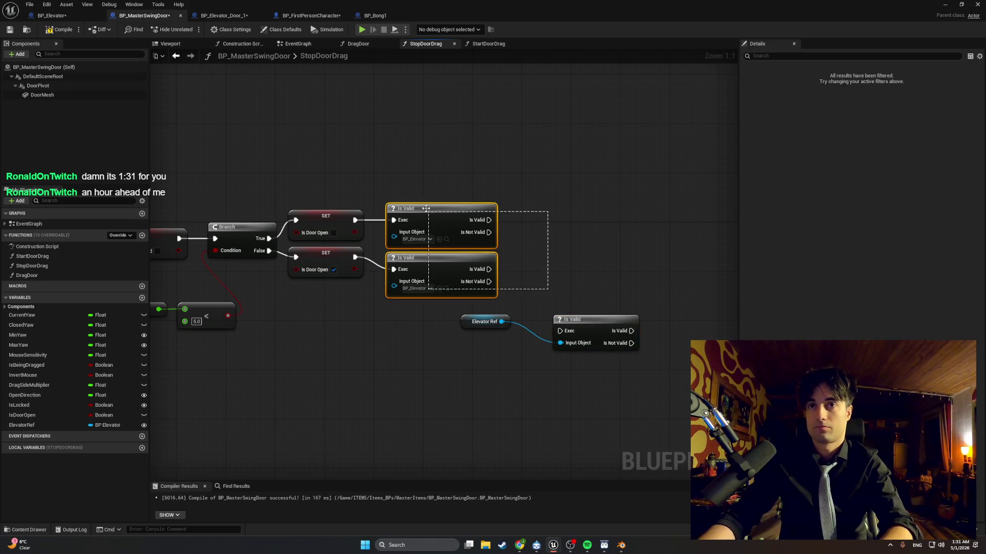
key("Delete")
left_click_drag(582, 330, 549, 306)
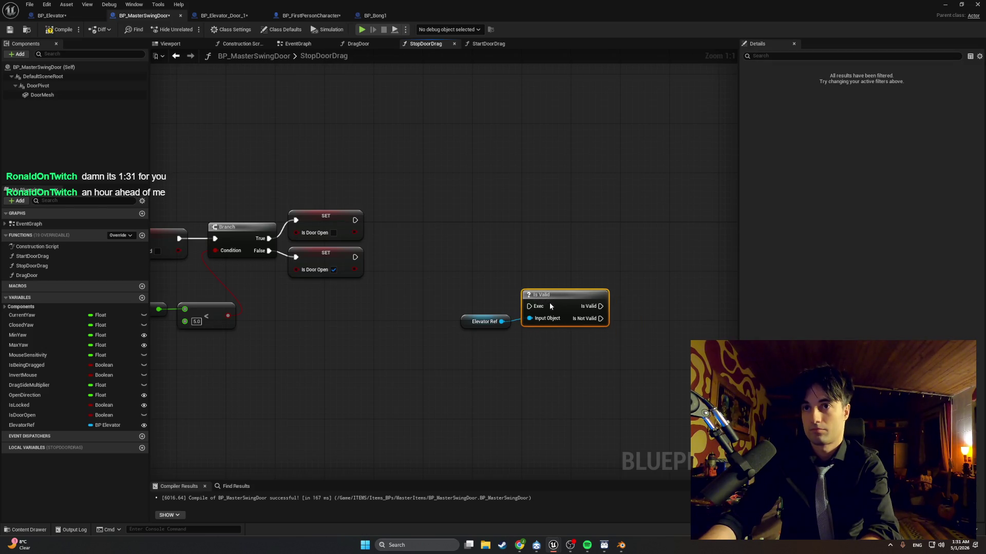
Step: Duplicate the Elevator Ref + Is Valid pair and wire each Is Door Open SET into its own check
mouse_move(605, 372)
left_mouse_down()
mouse_move(579, 343)
mouse_move(468, 290)
left_mouse_up()
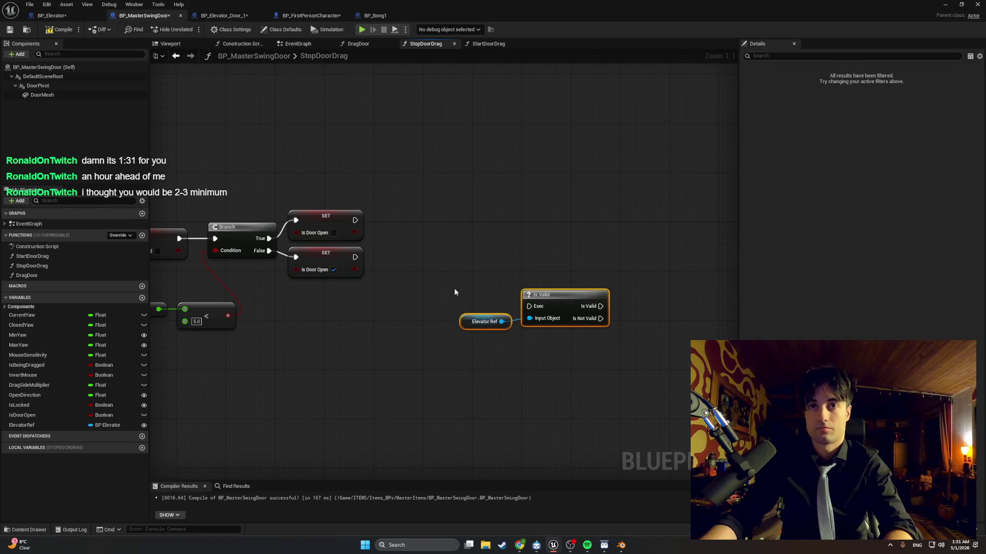
key("ctrl+c")
key("ctrl+v")
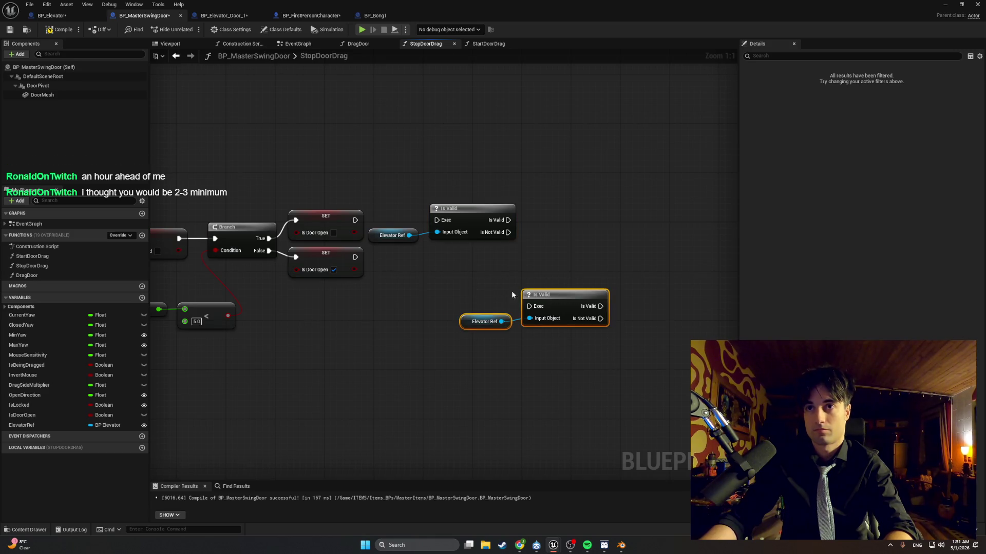
left_click_drag(547, 300, 448, 263)
left_click_drag(355, 257, 430, 269)
left_click_drag(355, 219, 436, 220)
left_click_drag(409, 235, 437, 232)
left_click_drag(403, 285, 430, 281)
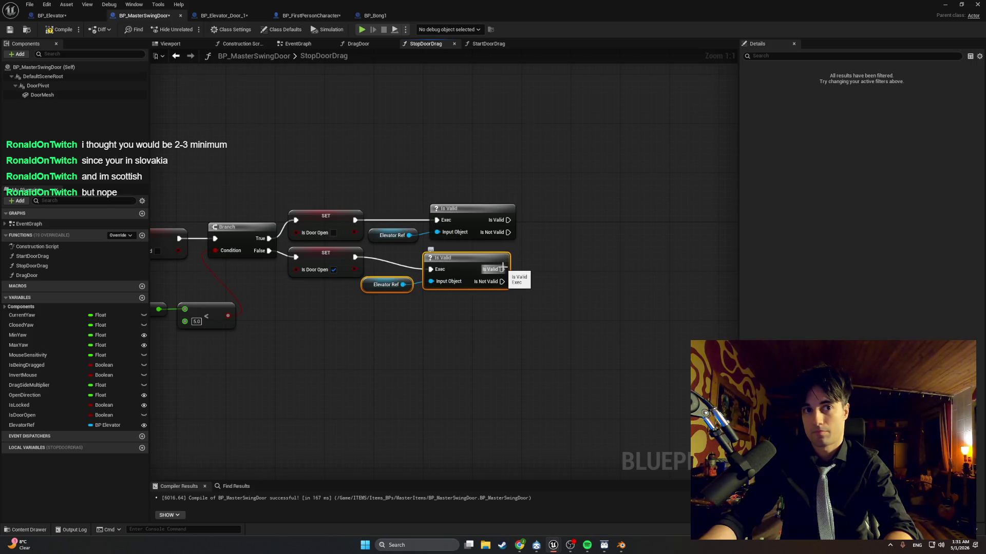
Step: Add another Elevator Ref getter and drag a wire off the Is Valid output
mouse_move(51, 425)
left_mouse_down()
mouse_move(365, 371)
mouse_move(488, 316)
left_mouse_up()
left_click(500, 330)
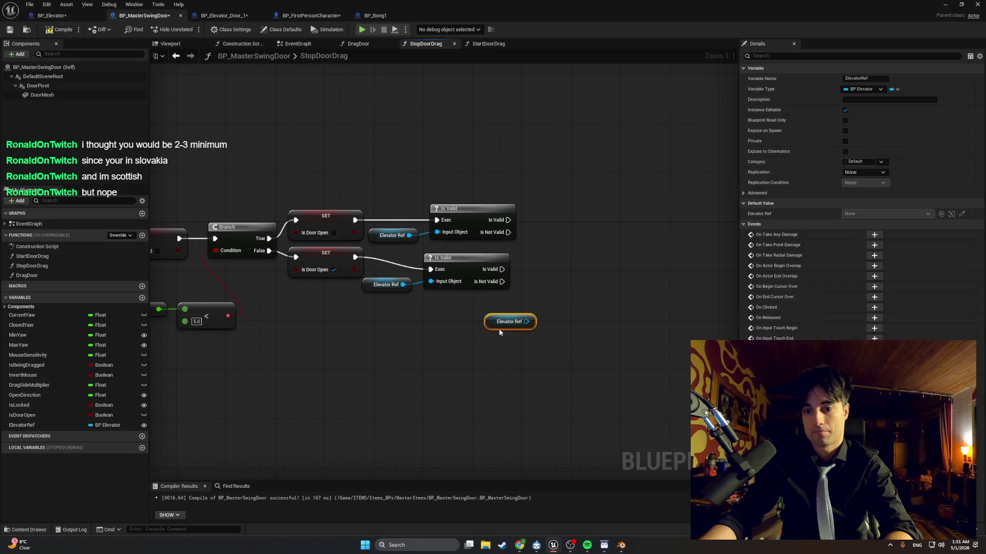
left_click_drag(502, 268, 569, 278)
Step: Add an Update Cabin Light call targeting Elevator Ref
type("update ca")
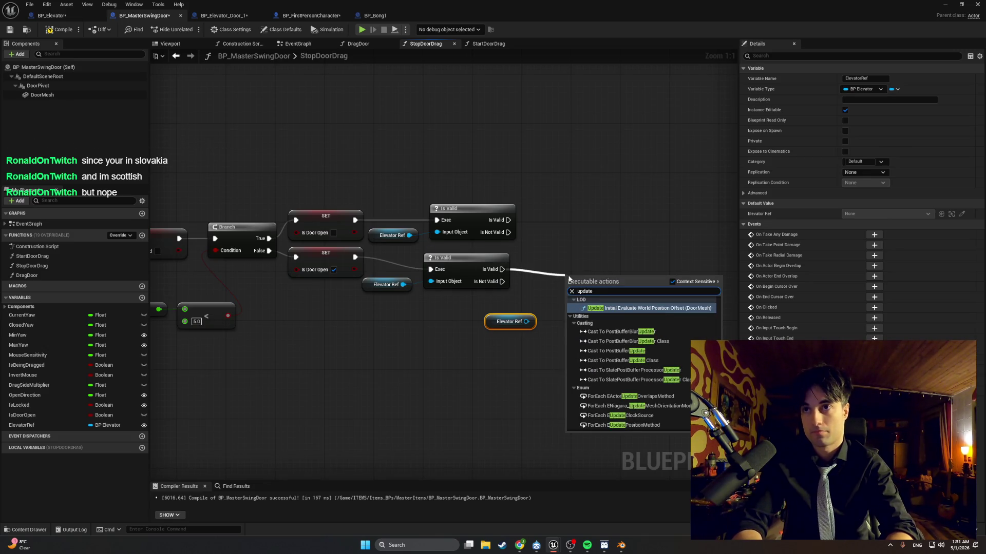
left_click(574, 242)
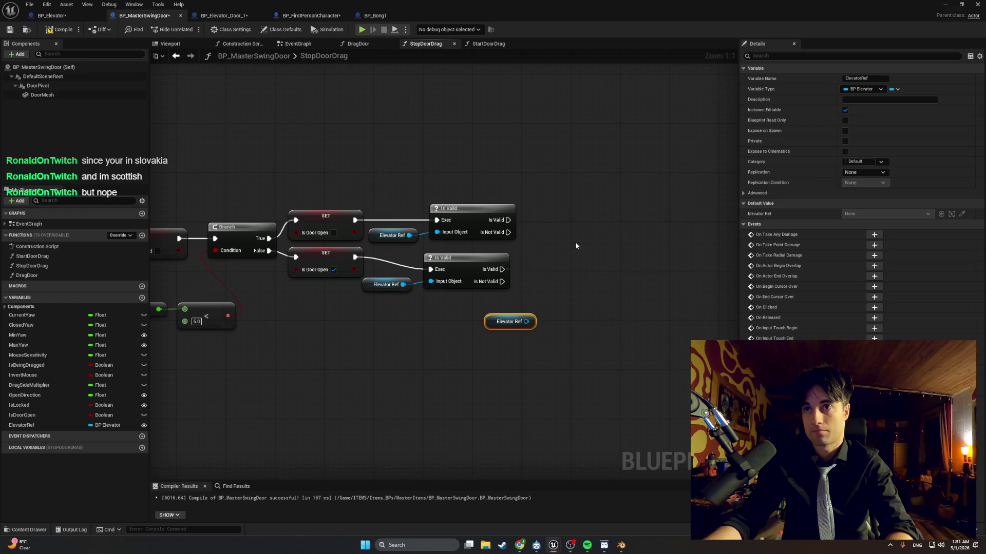
left_click_drag(526, 321, 603, 268)
type("update cabi")
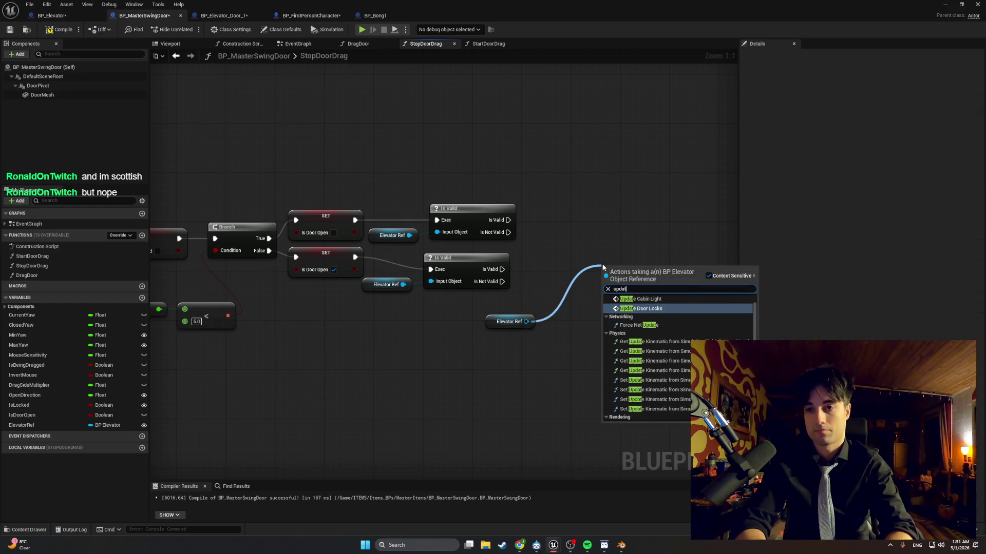
left_click(639, 305)
left_click_drag(630, 298, 561, 278)
Step: Tidy the Update Cabin Light and Elevator Ref pair, then copy and paste a second pair
mouse_move(601, 244)
left_mouse_down()
mouse_move(422, 331)
mouse_move(524, 323)
left_mouse_up()
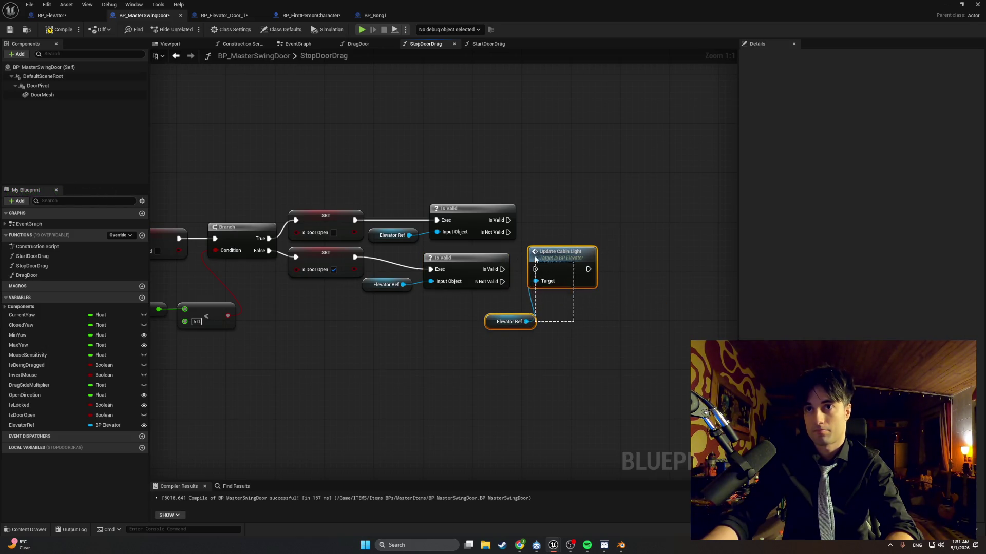
left_click_drag(560, 277, 584, 290)
left_click(515, 338)
left_click_drag(516, 339, 498, 314)
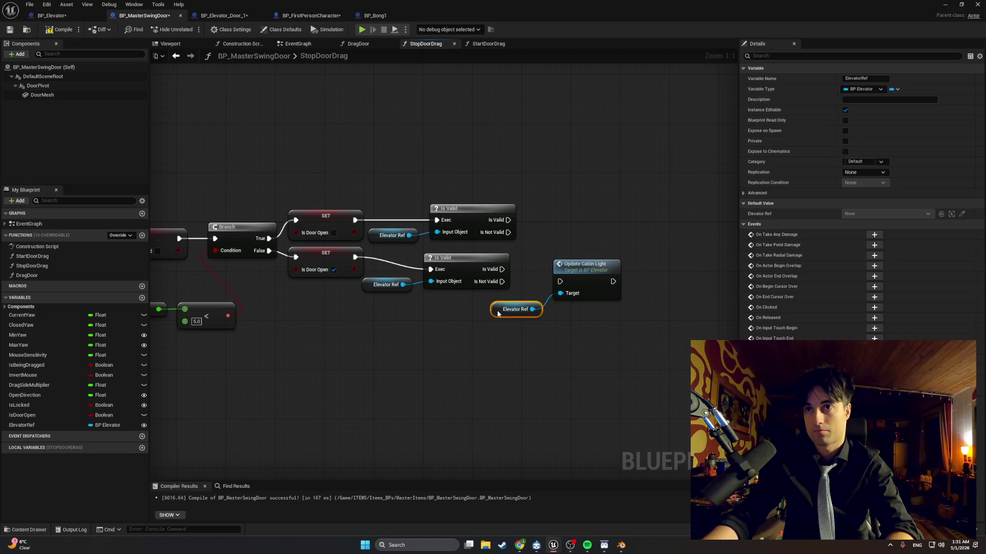
mouse_move(642, 343)
left_mouse_down()
mouse_move(549, 259)
mouse_move(529, 256)
mouse_move(518, 322)
left_mouse_up()
left_click(546, 211)
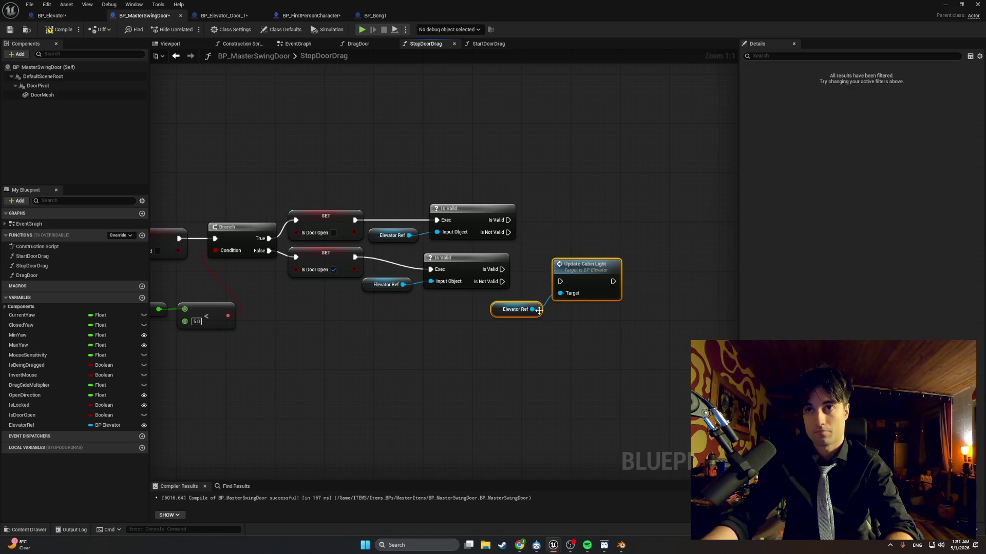
key("ctrl+c")
key("ctrl+v")
Step: Realign the SET and Is Valid rows and place an Update Cabin Light pair beside each Is Valid
left_click(501, 219)
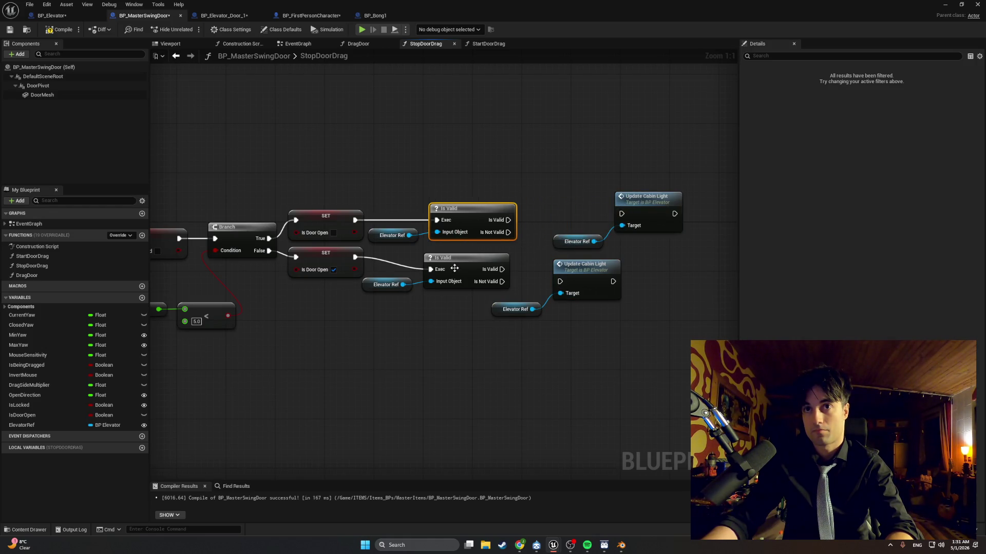
left_click_drag(451, 275, 458, 263)
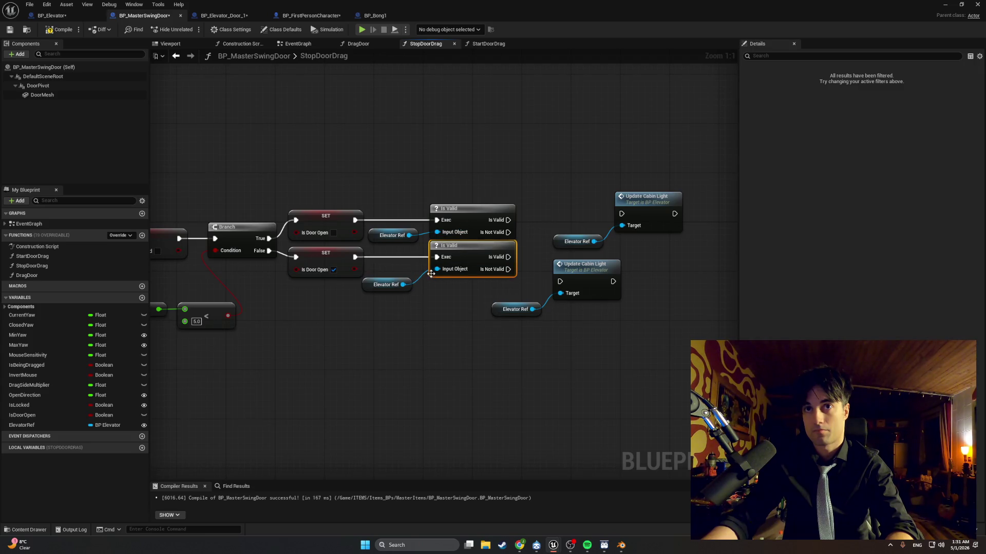
left_click(318, 306)
left_click(308, 257)
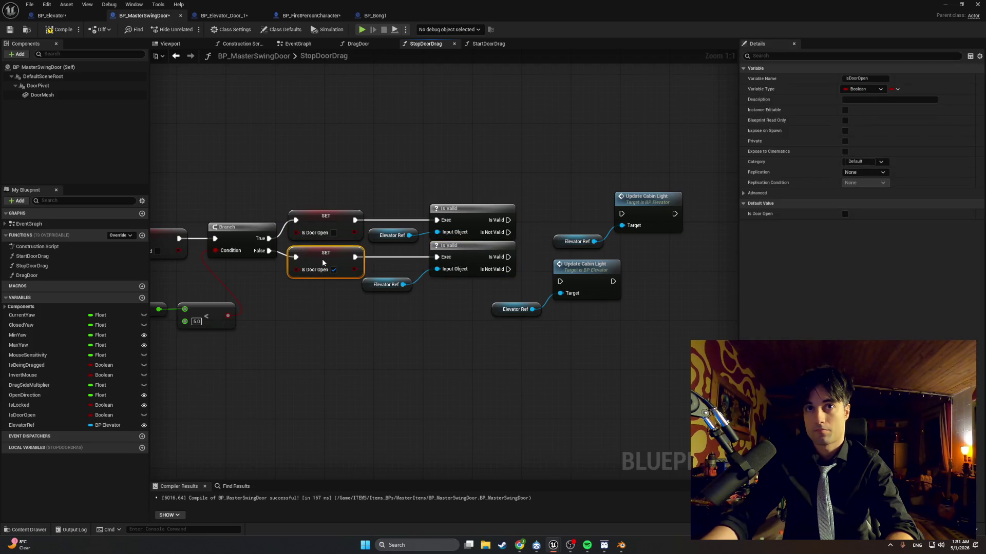
left_click_drag(324, 260, 323, 265)
left_click_drag(457, 249, 459, 256)
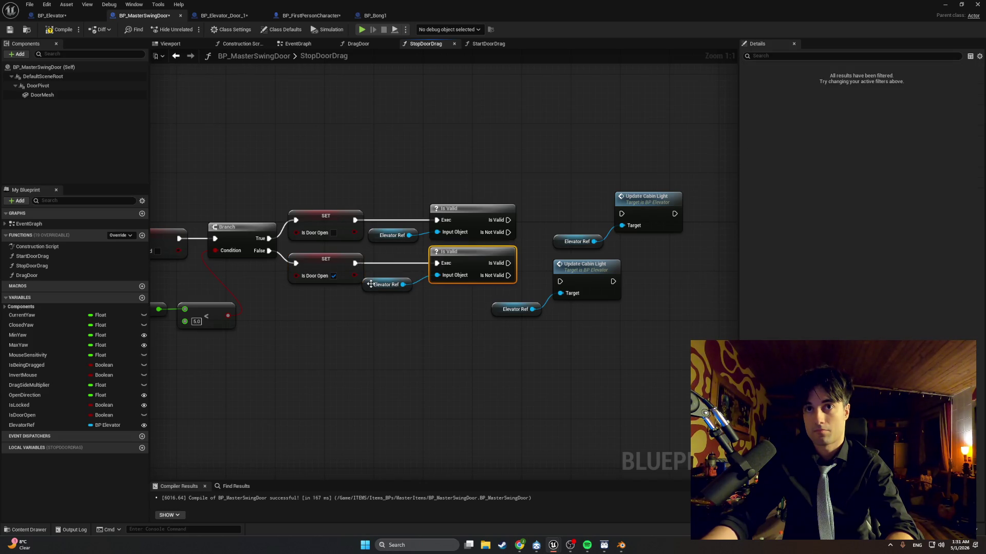
left_click_drag(370, 284, 376, 284)
mouse_move(534, 321)
left_mouse_down()
mouse_move(559, 267)
mouse_move(535, 250)
mouse_move(534, 263)
mouse_move(555, 256)
left_mouse_up()
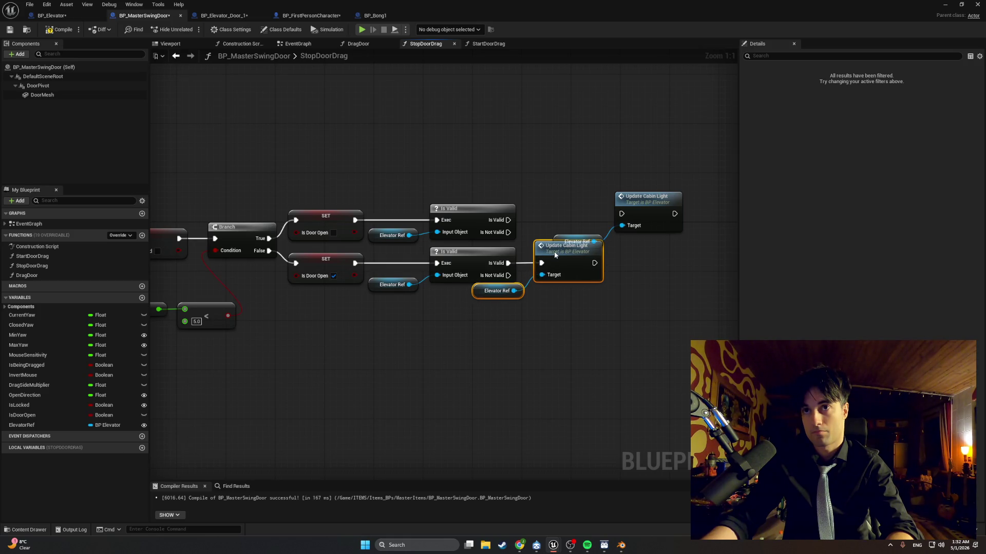
mouse_move(515, 168)
left_mouse_down()
mouse_move(289, 244)
mouse_move(312, 245)
mouse_move(335, 205)
left_mouse_up()
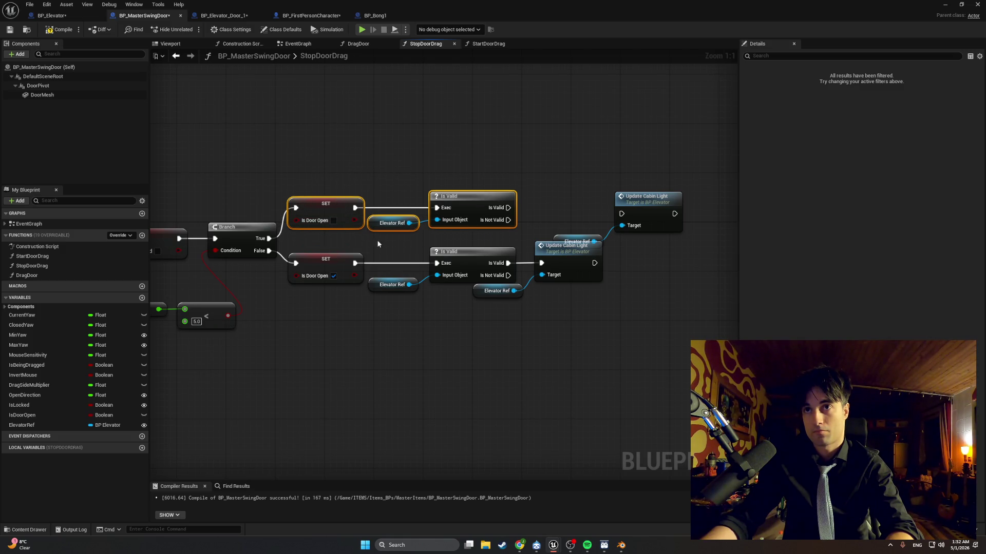
mouse_move(645, 186)
left_mouse_down()
mouse_move(617, 231)
mouse_move(579, 240)
mouse_move(572, 235)
mouse_move(603, 198)
mouse_move(563, 195)
mouse_move(548, 207)
left_mouse_up()
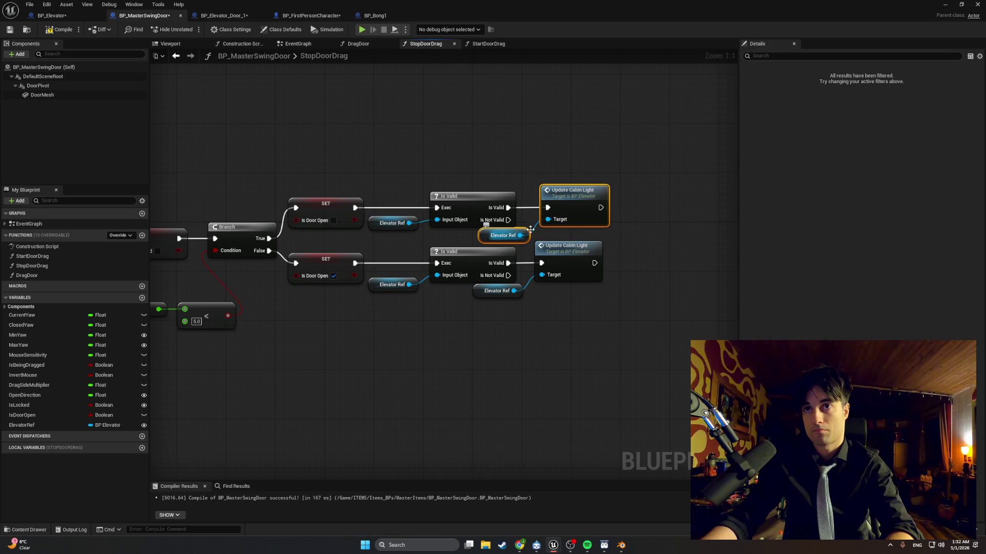
Step: Compile BP_MasterSwingDoor and briefly check the Diversion version-control window
left_click(60, 29)
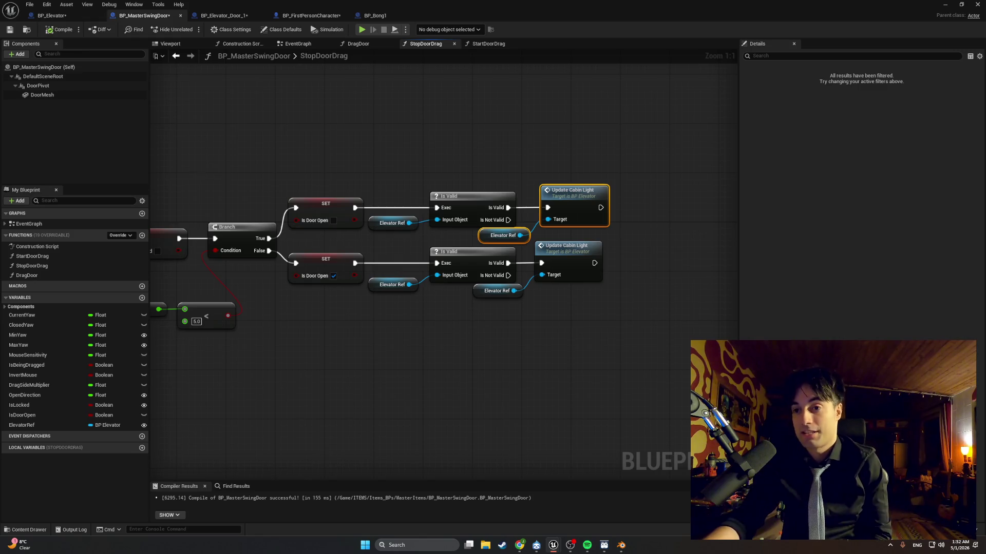
left_click(536, 545)
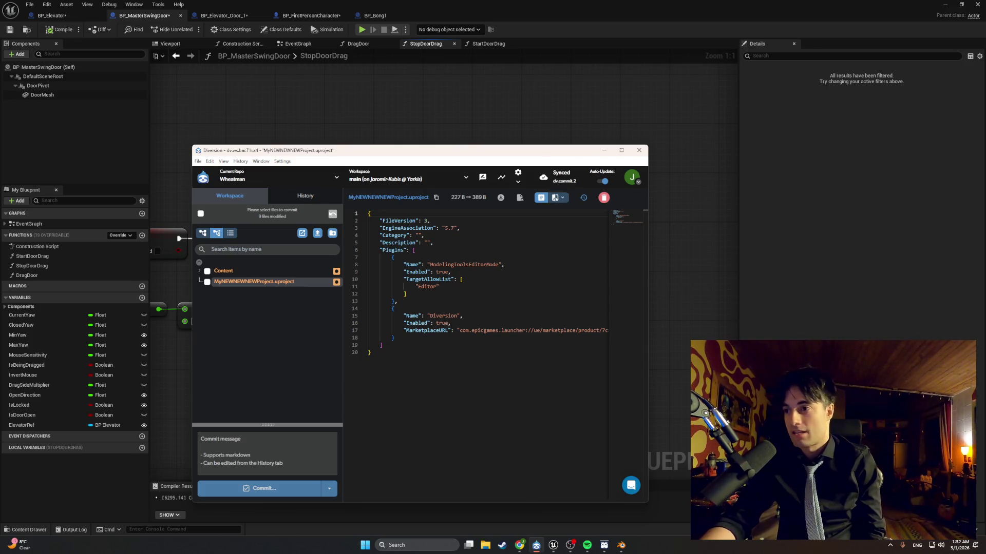
key("alt+Tab")
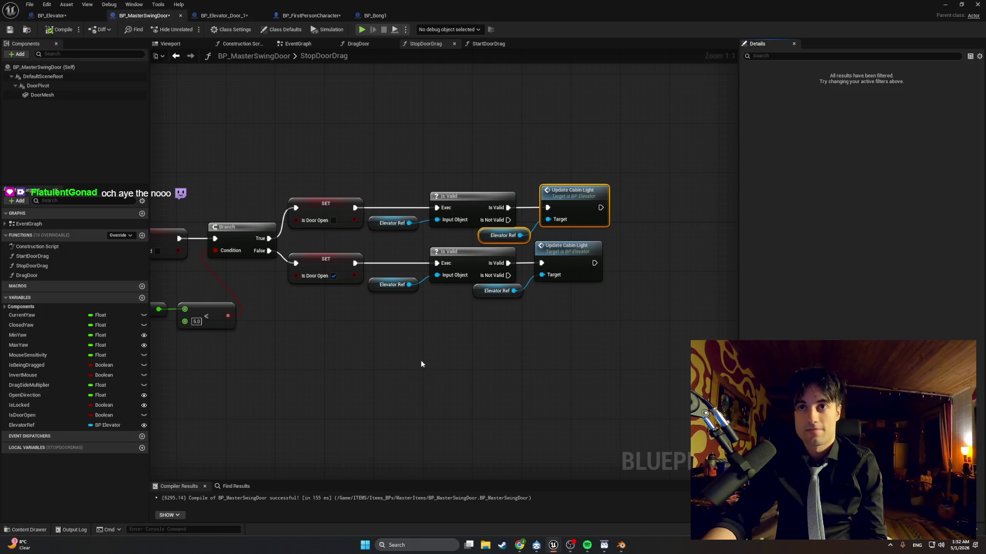
Step: Bring the Diversion window back over Unreal and show all items in its file tree
left_click(472, 197)
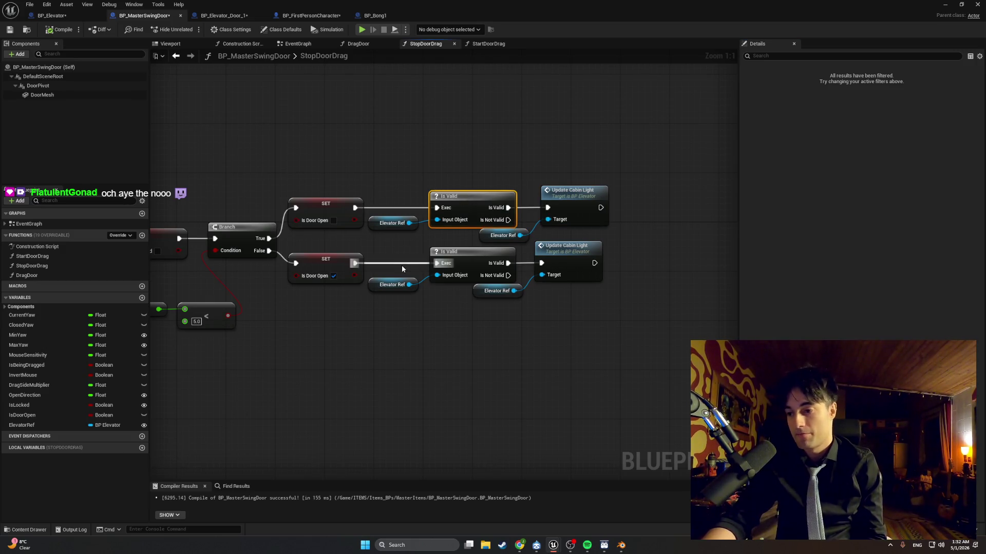
left_click(618, 548)
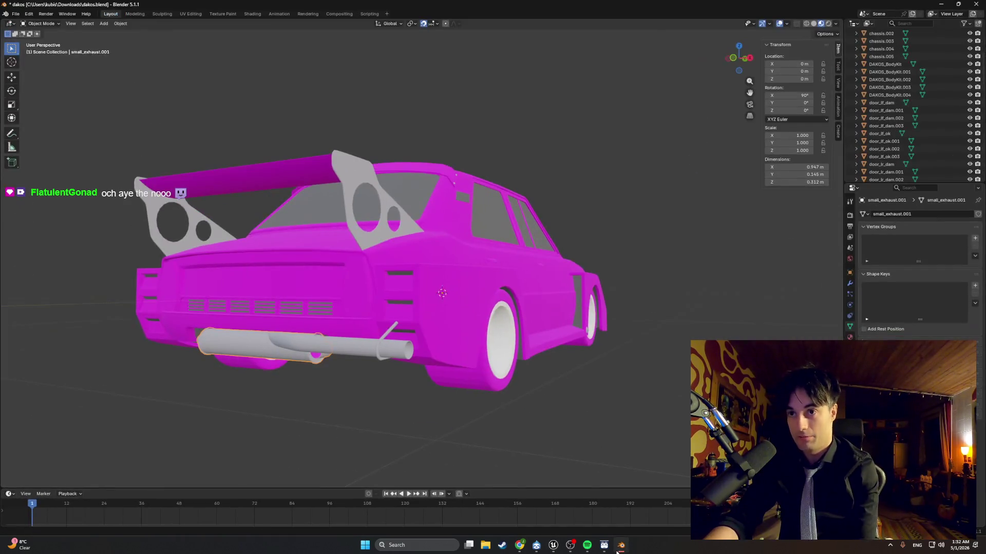
left_click(618, 548)
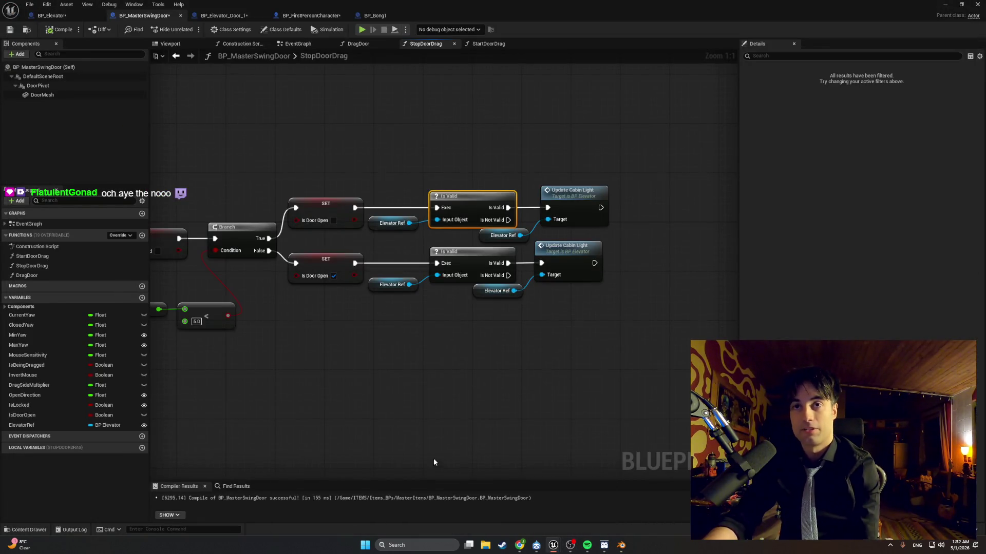
left_click(536, 546)
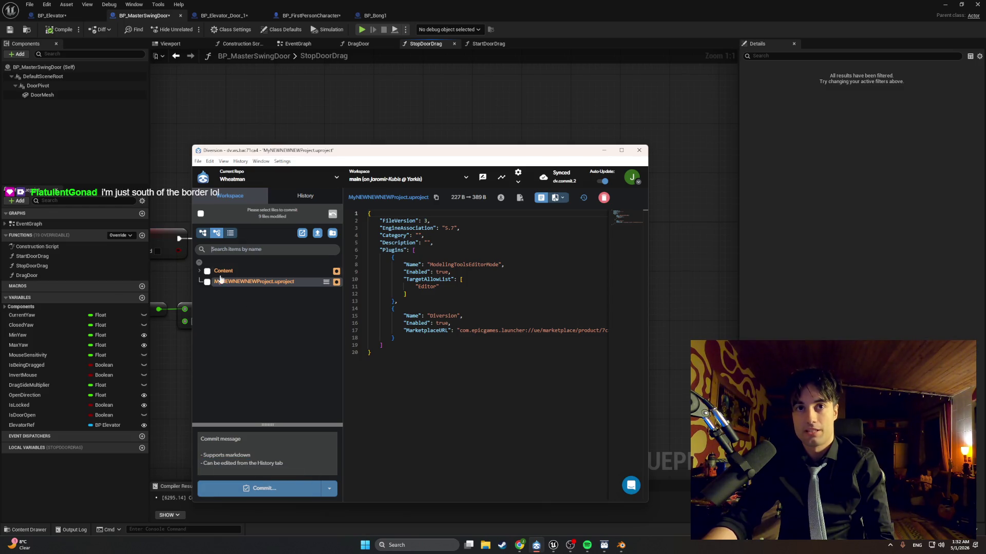
left_click(202, 235)
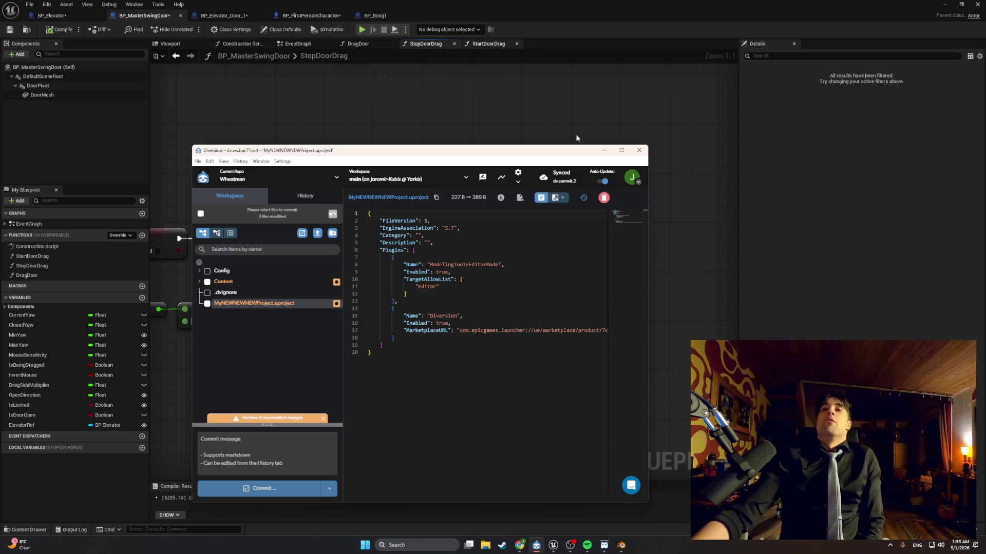
Step: Put the Diversion window away to reveal the StopDoorDrag graph again
left_click(604, 150)
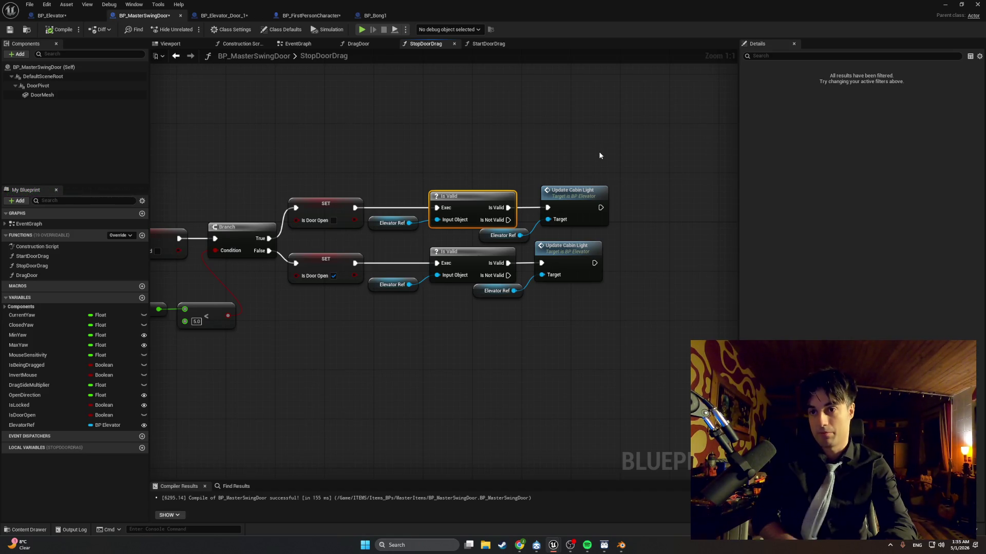
Step: Switch over to Blender's dakos.blend scene with the alt+Tab shortcut
key("alt+Tab")
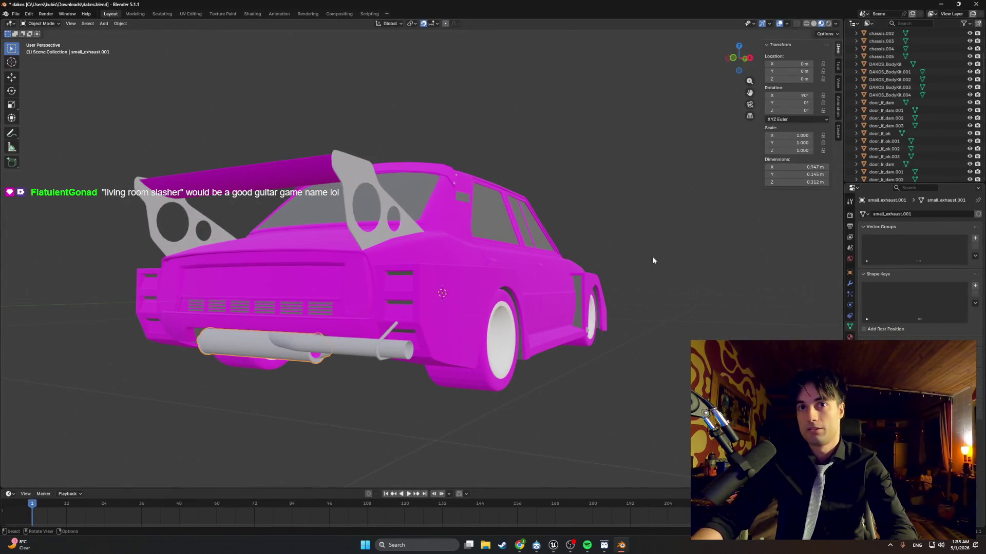
Step: Orbit the Blender viewport around to the magenta car's side
mouse_move(537, 253)
left_mouse_down()
mouse_move(581, 248)
mouse_move(486, 264)
mouse_move(427, 256)
mouse_move(511, 268)
mouse_move(545, 258)
left_mouse_up()
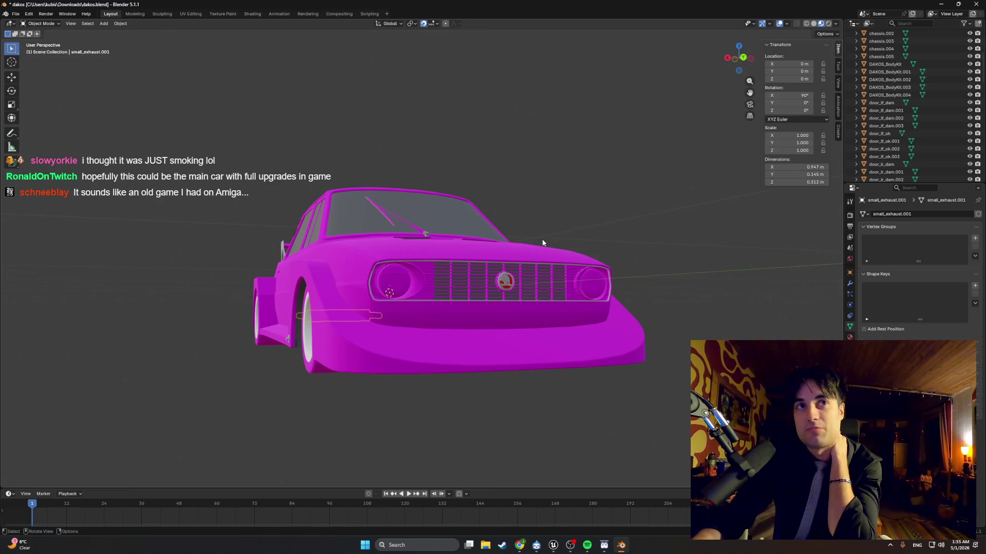
Step: Orbit to the car's front-left, minimize Blender, and box-select the StopDoorDrag nodes in Unreal
middle_click(536, 243)
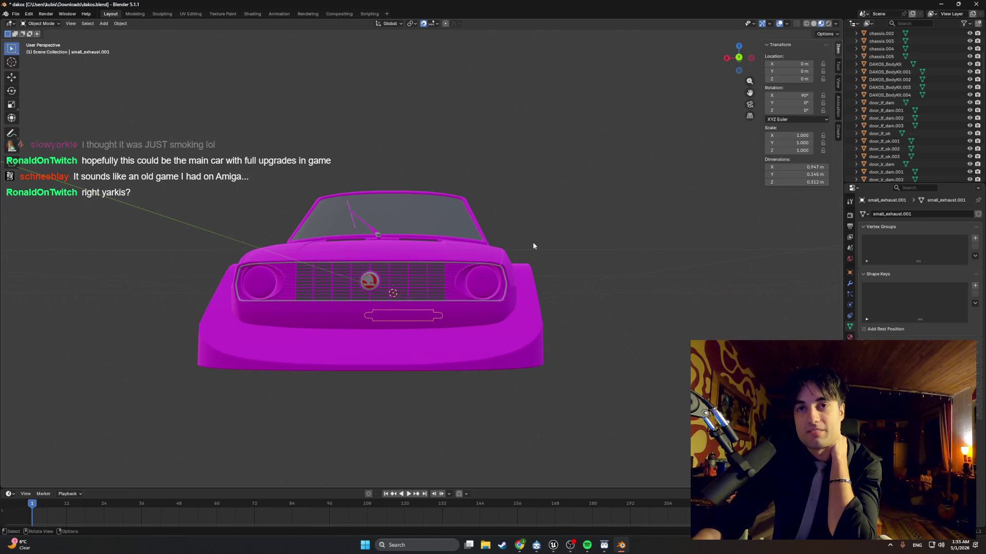
middle_click(531, 242)
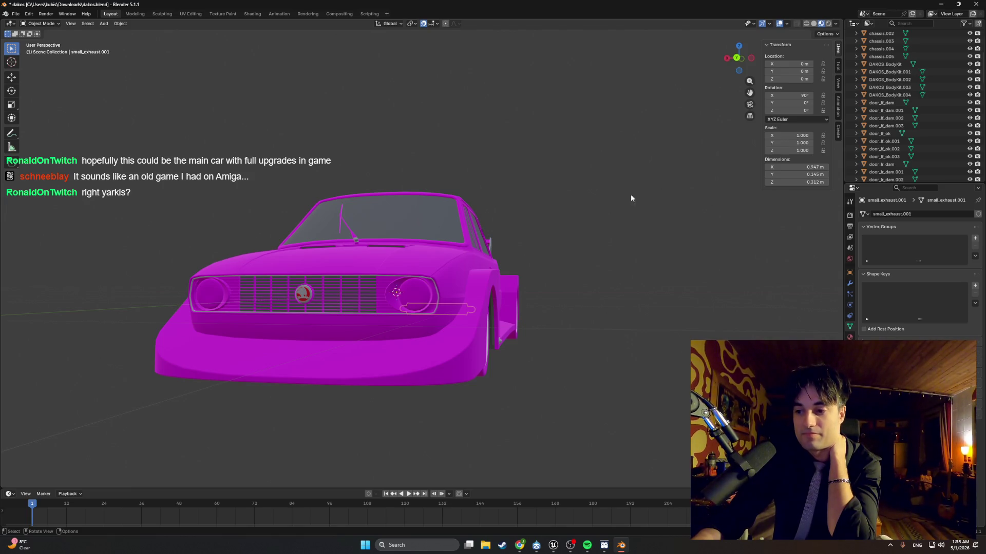
left_click(944, 6)
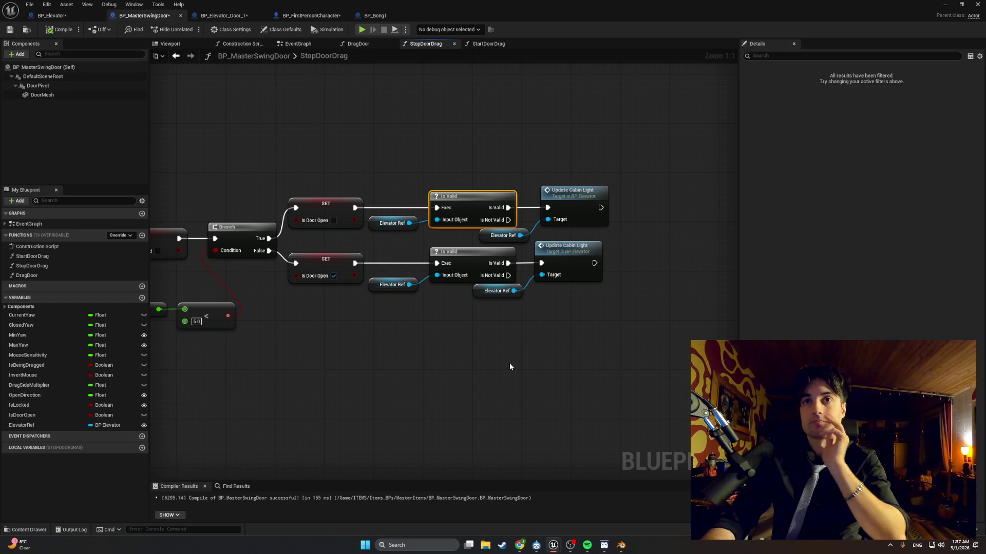
mouse_move(635, 349)
left_mouse_down()
mouse_move(456, 235)
mouse_move(198, 154)
left_mouse_up()
left_click_drag(232, 249, 232, 248)
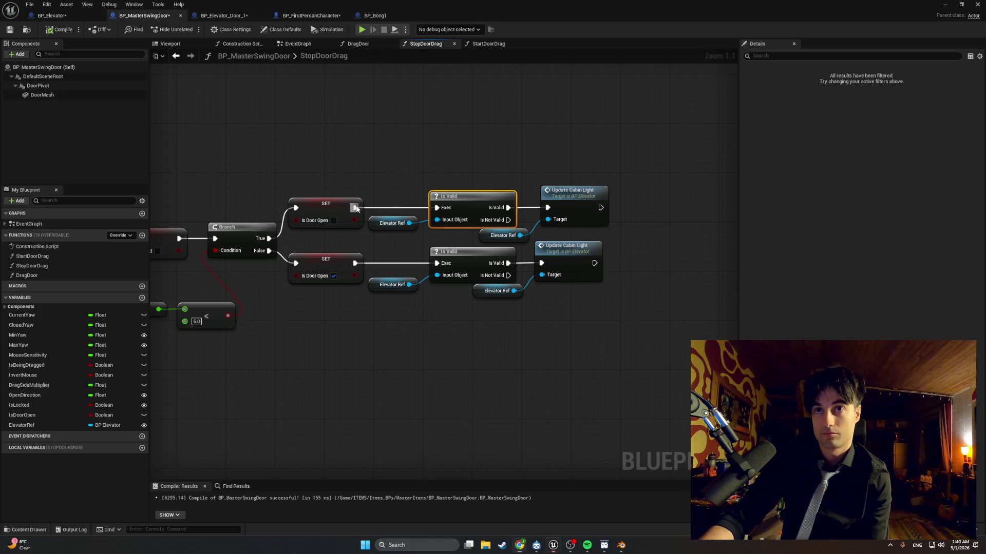
Step: Route both SET nodes into the lower Is Valid → Update Cabin Light chain, delete the redundant chain, and move the remaining one up
mouse_move(355, 207)
left_mouse_down()
mouse_move(423, 242)
mouse_move(441, 265)
left_mouse_up()
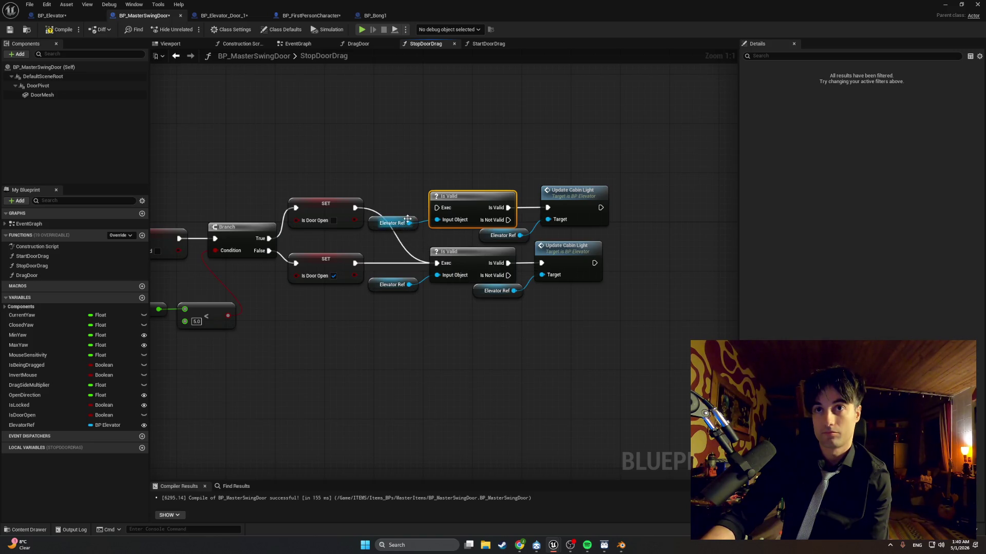
mouse_move(592, 166)
left_mouse_down()
mouse_move(434, 231)
mouse_move(400, 234)
left_mouse_up()
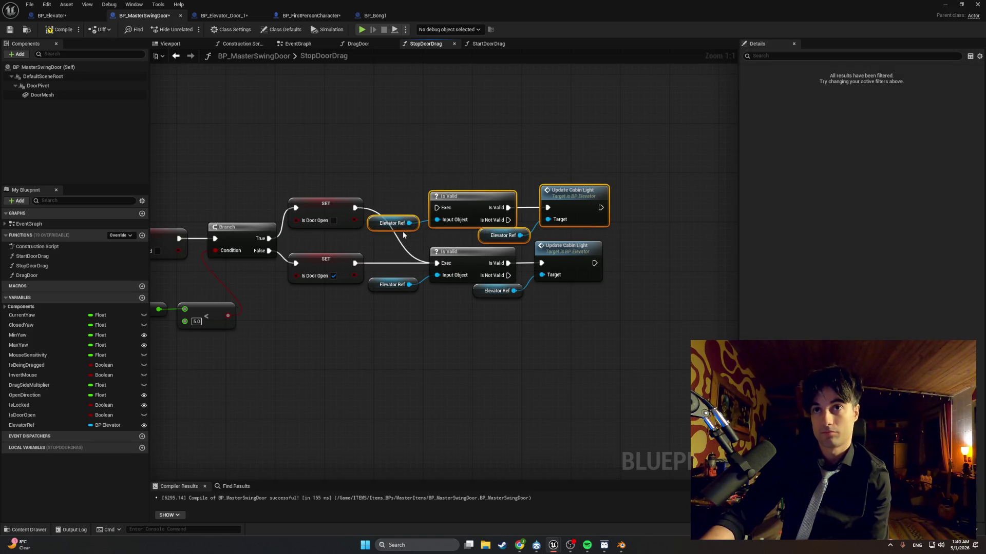
key("Delete")
mouse_move(648, 357)
left_mouse_down()
mouse_move(451, 259)
mouse_move(367, 234)
left_mouse_up()
mouse_move(452, 253)
left_mouse_down()
mouse_move(458, 229)
mouse_move(494, 246)
left_mouse_up()
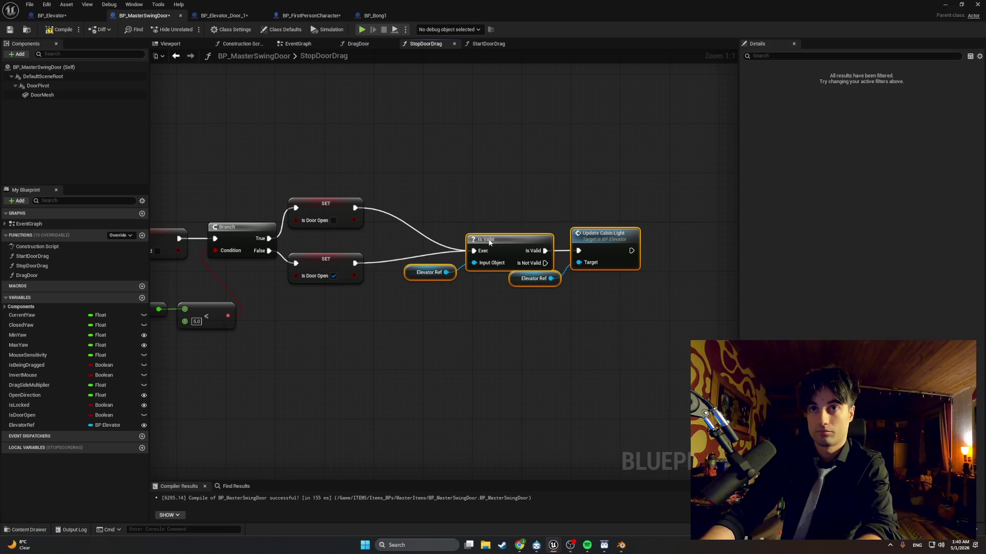
left_click(181, 100)
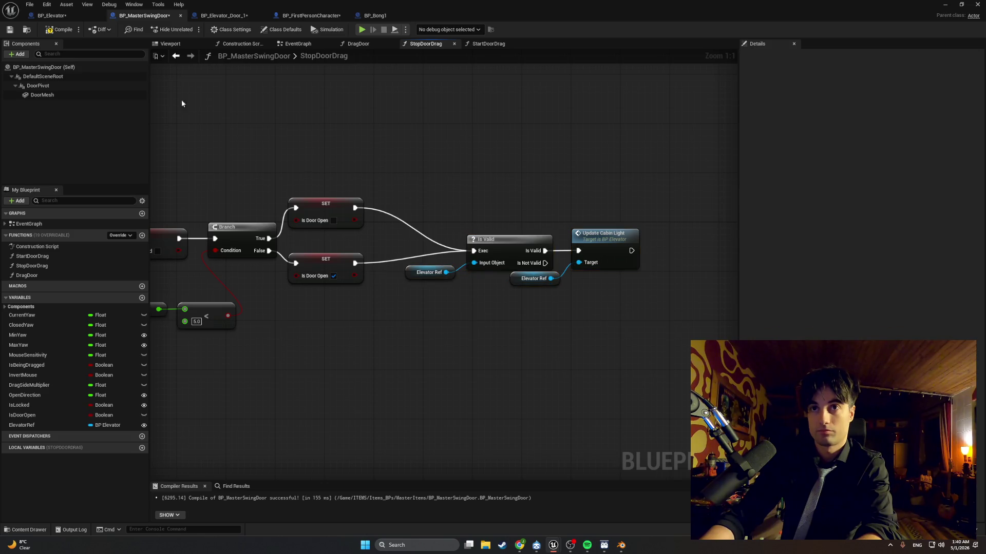
Step: Recompile BP_MasterSwingDoor and start a play session in the level
left_click(58, 29)
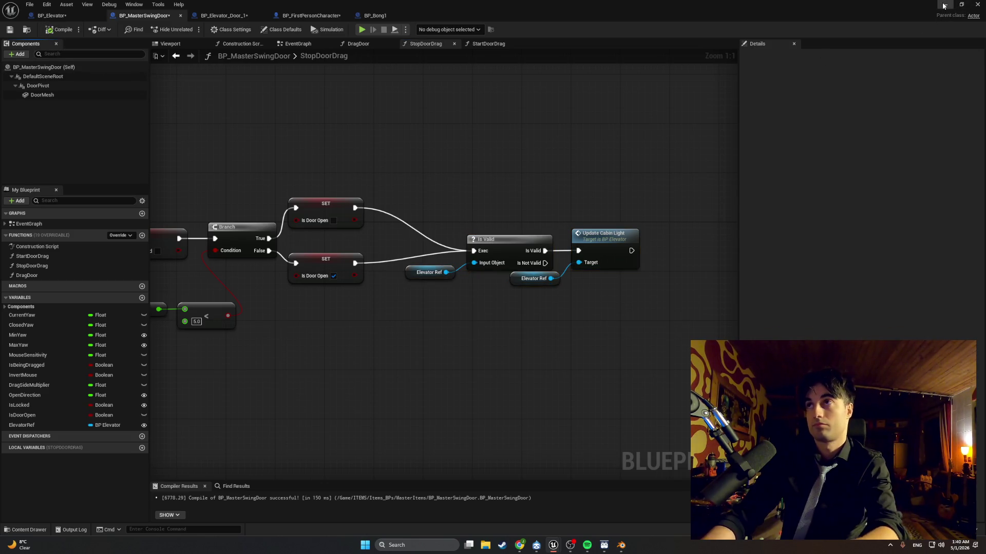
left_click(944, 4)
left_click(190, 29)
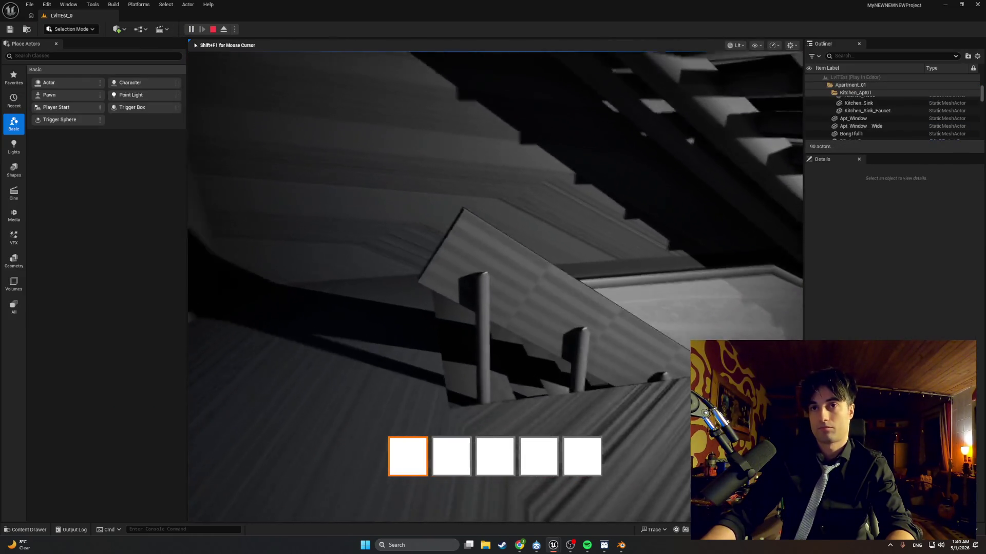
Step: Walk through the opening elevator door into the lit cabin, then stop the play session
key("w")
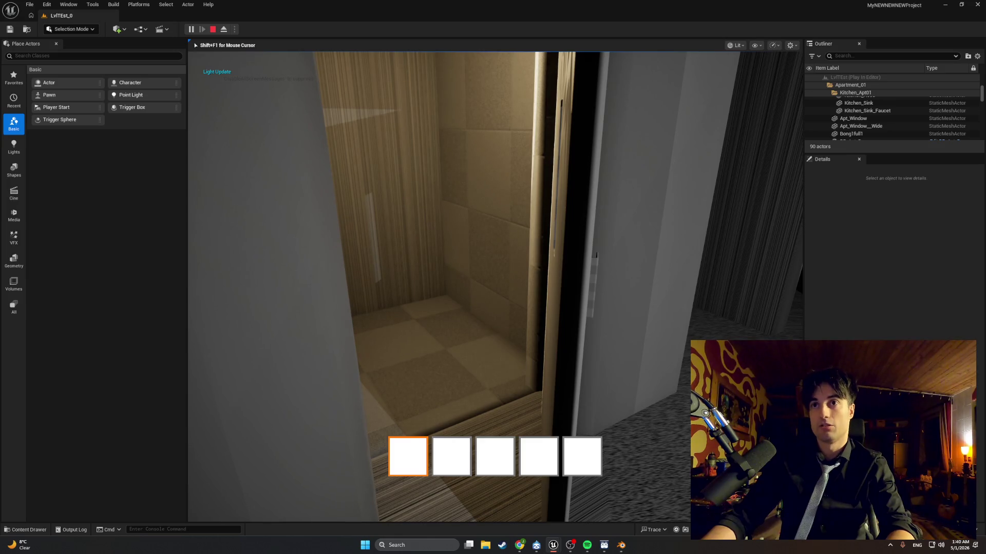
key("w")
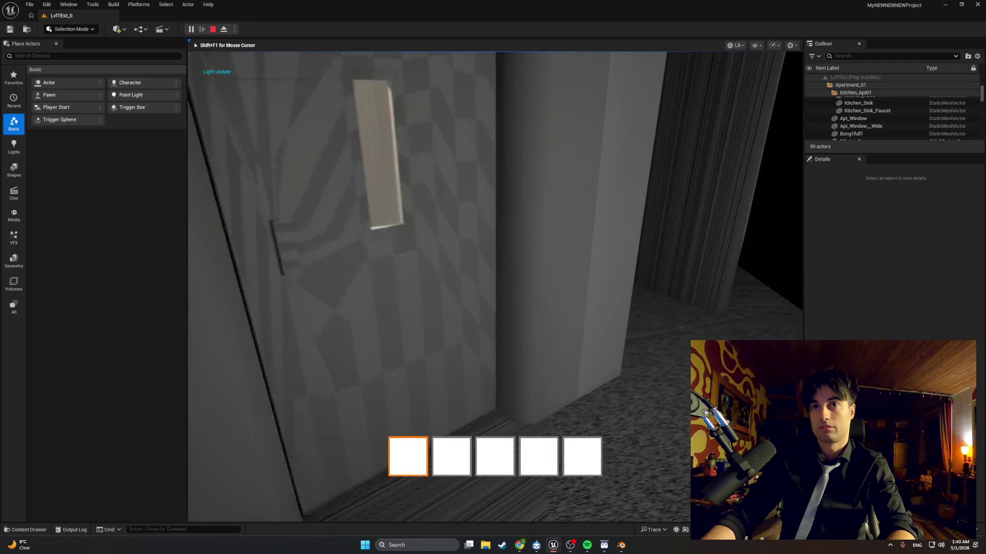
key("Escape")
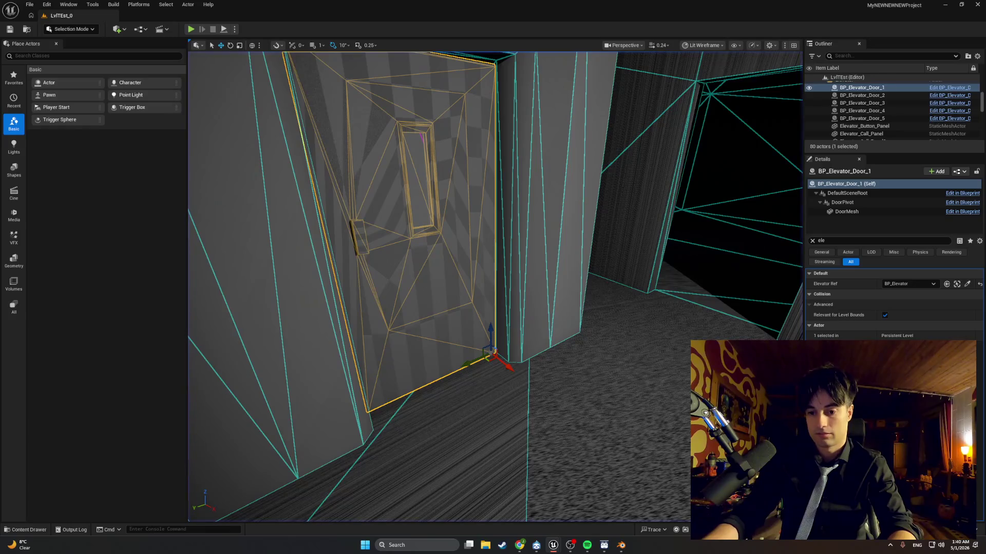
key("alt+Tab")
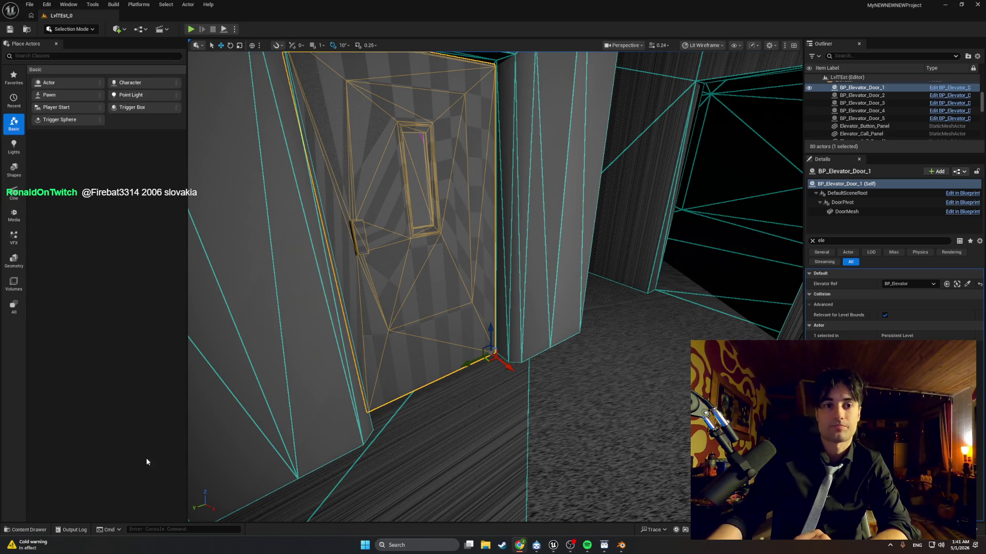
mouse_move(553, 546)
left_click(579, 517)
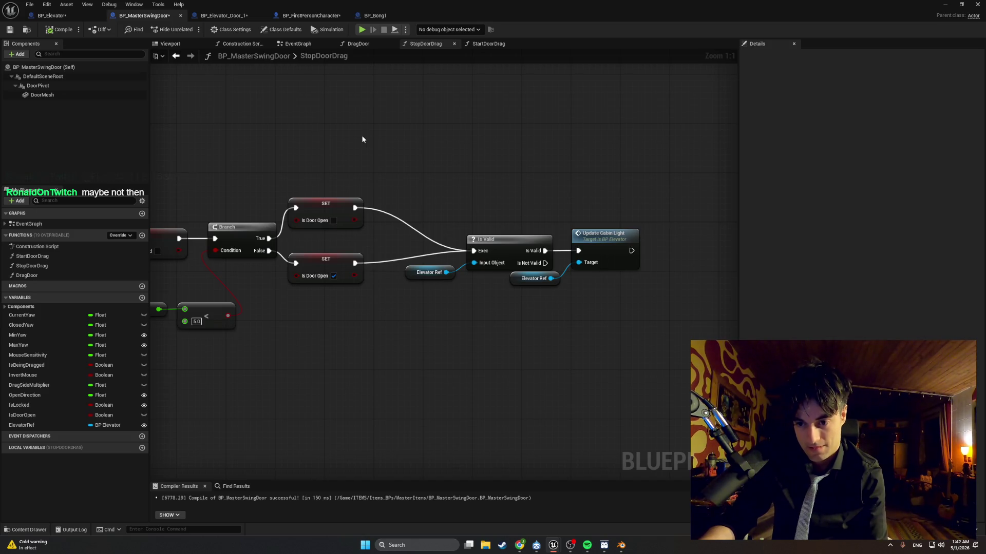
Step: Switch to the StartDoorDrag graph, pan the view, and drop an Elevator Ref getter beside the Is Locked branch
left_click(485, 44)
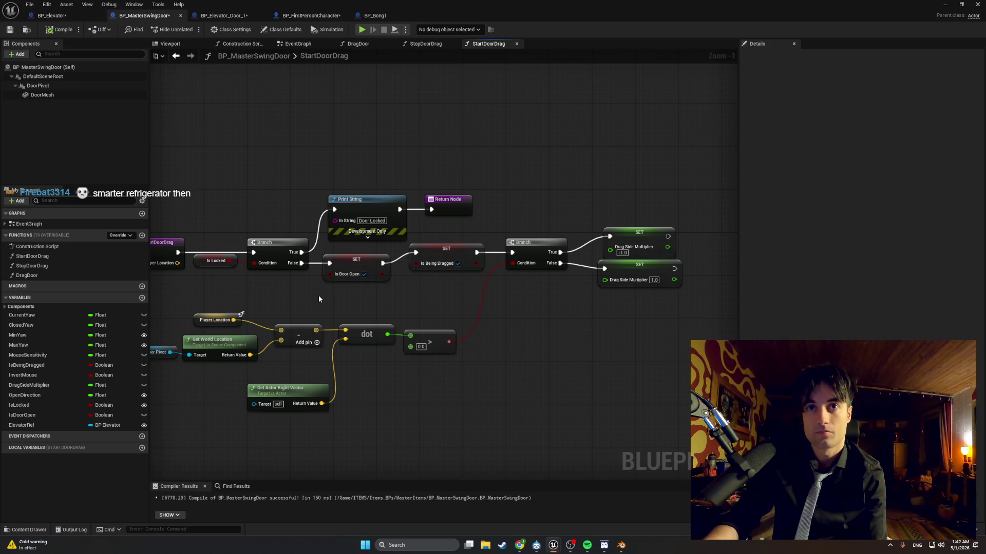
left_click_drag(319, 295, 391, 303)
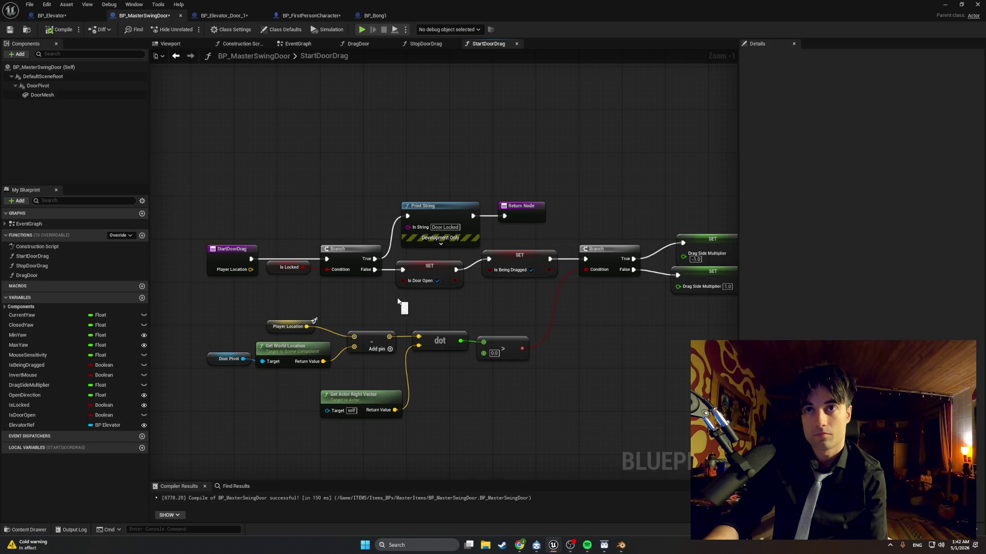
left_click_drag(391, 305, 296, 292)
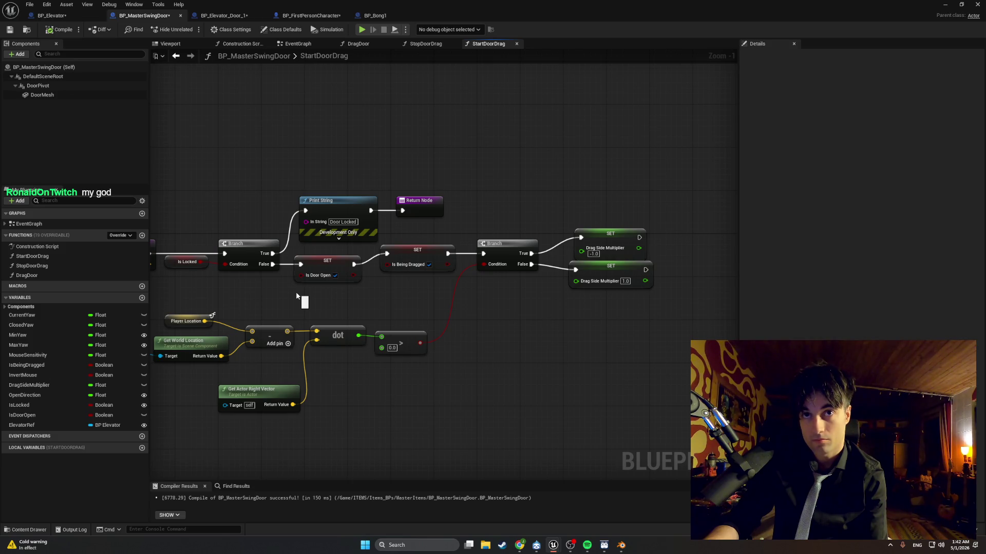
left_click_drag(297, 297, 373, 273)
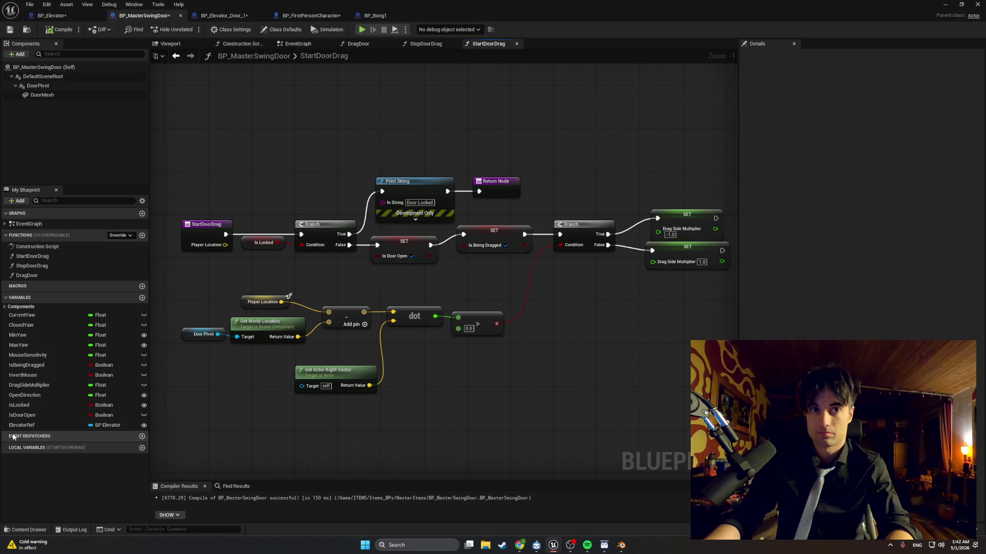
left_click_drag(22, 425, 557, 403)
Step: Add an Is Valid check wired to the Elevator Ref getter
type("is valid")
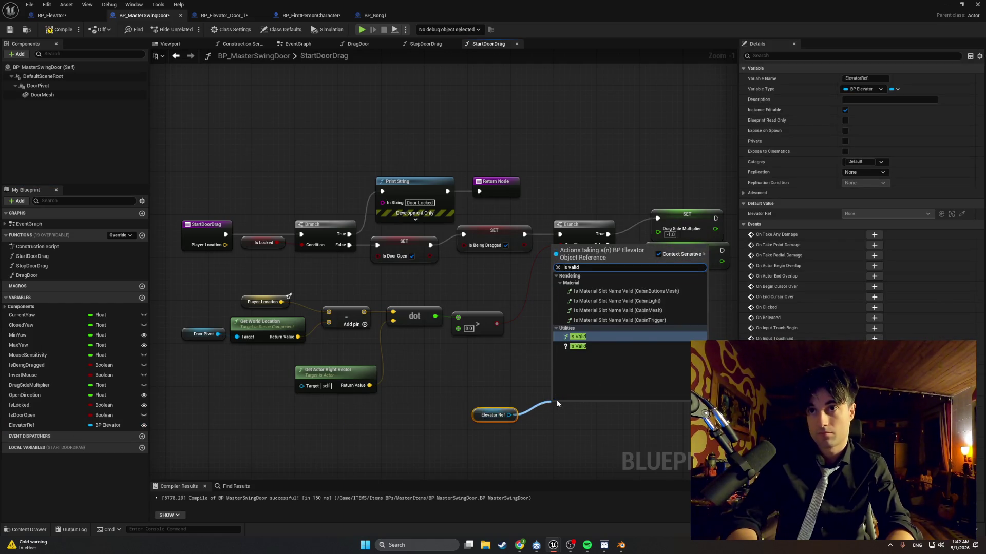
key("Down")
key("Return")
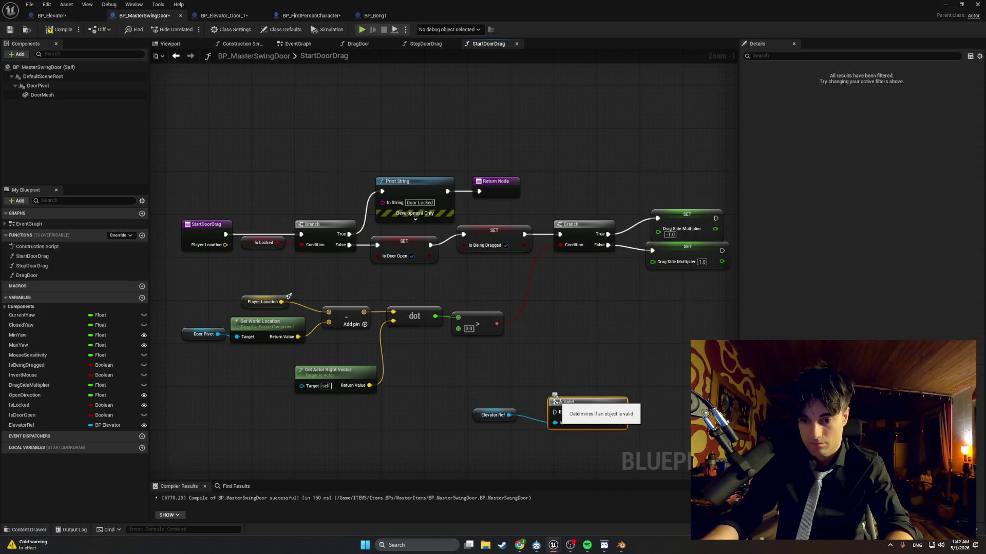
left_click_drag(609, 401, 657, 400)
type("update cabi")
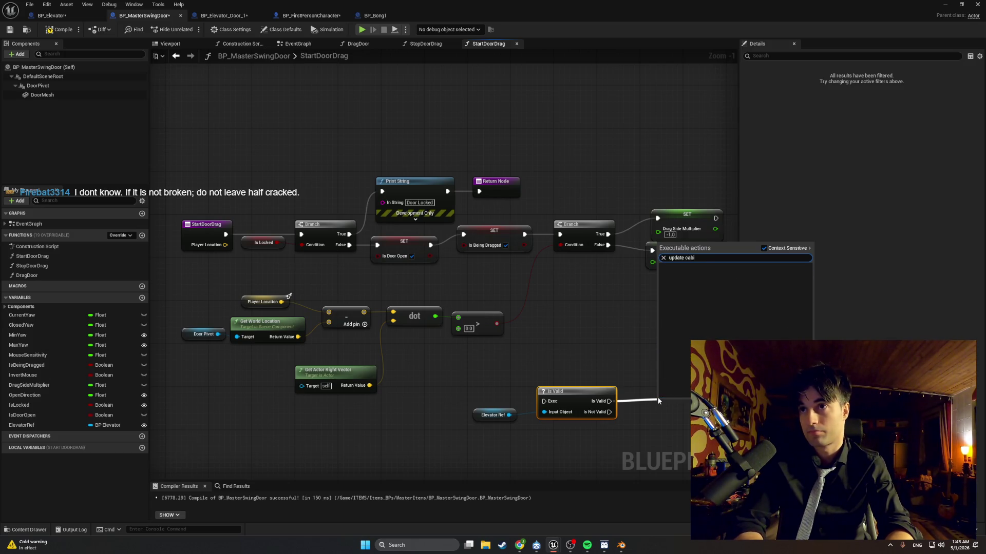
key("Escape")
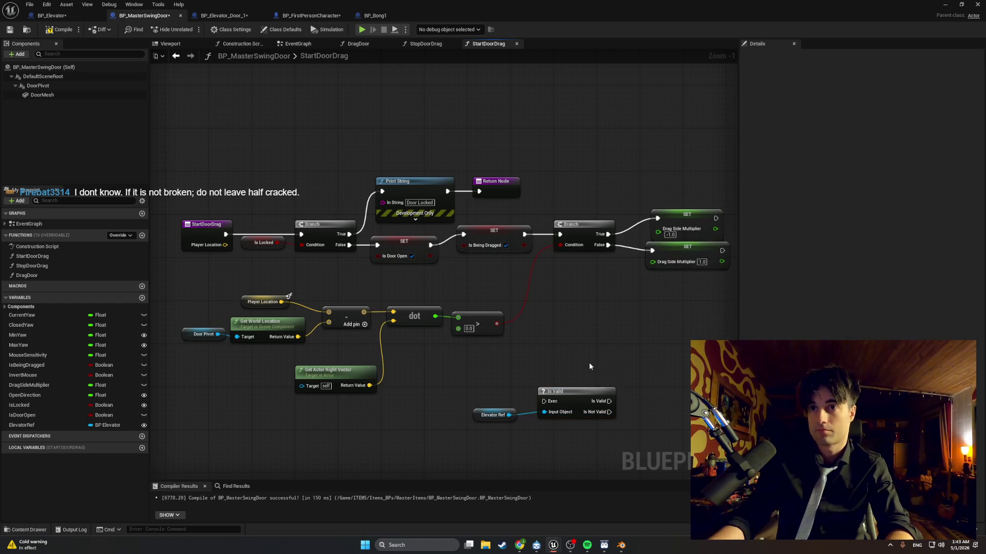
left_click_drag(589, 362, 464, 311)
Step: Paste a second Elevator Ref, call Update Cabin Light on it, and feed it from Is Valid's valid output
left_click(361, 362)
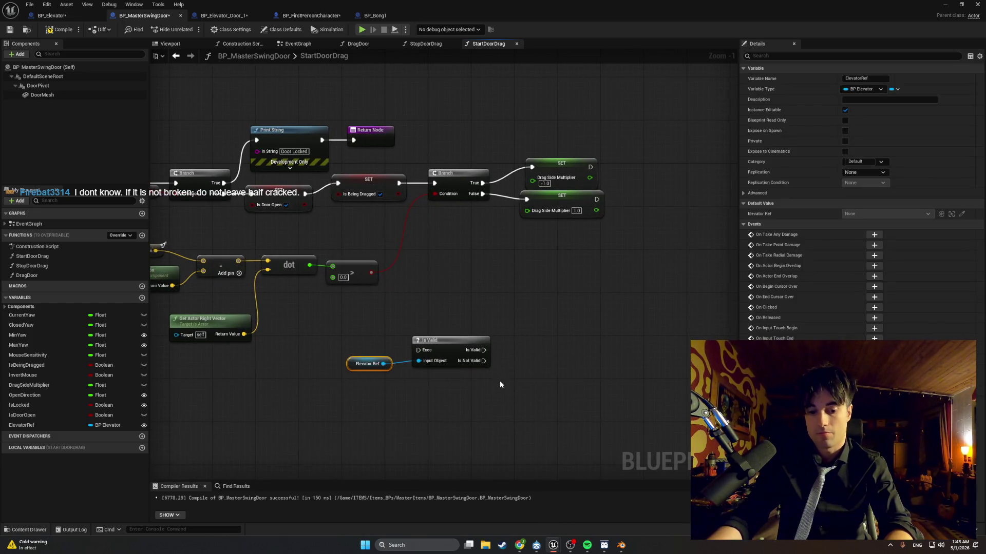
key("ctrl+c")
key("ctrl+v")
left_click_drag(534, 385, 580, 362)
type("upd")
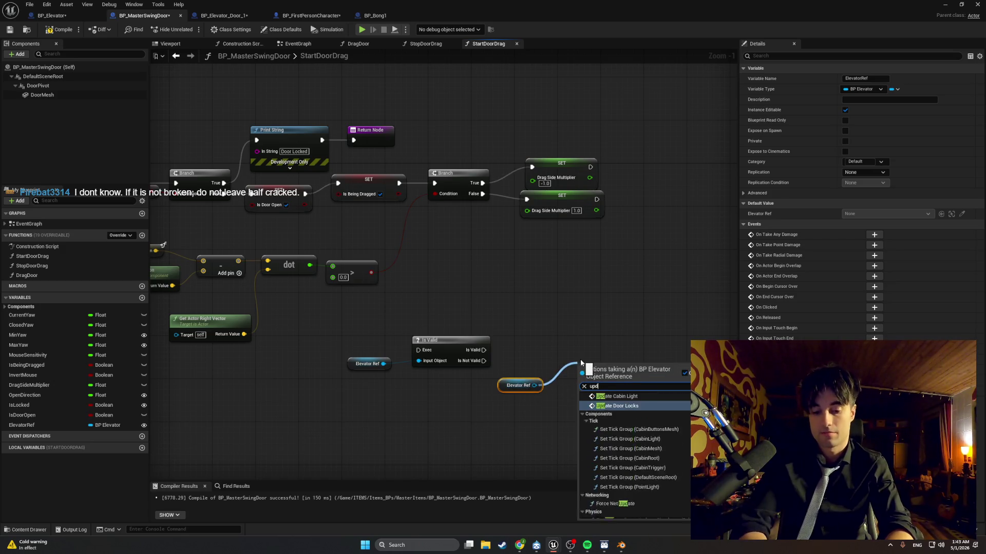
type("ate cabin")
key("Return")
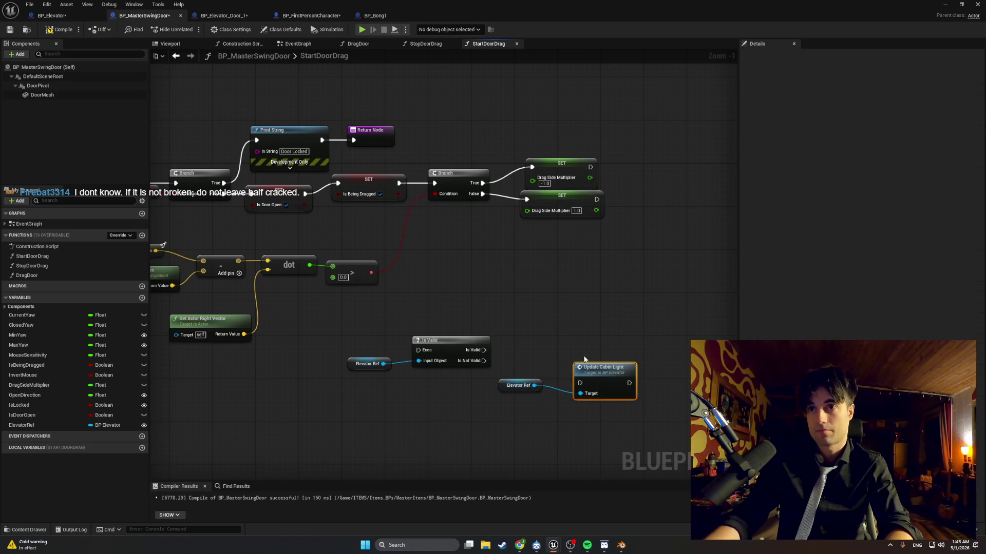
left_click_drag(586, 368, 568, 335)
mouse_move(484, 350)
left_mouse_down()
mouse_move(563, 351)
mouse_move(574, 339)
mouse_move(526, 340)
left_mouse_up()
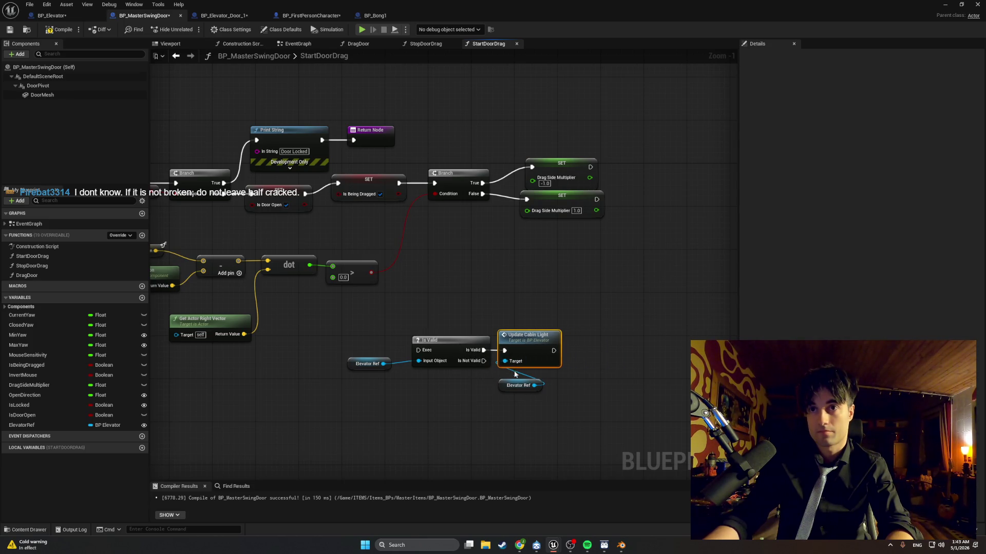
mouse_move(502, 389)
left_mouse_down()
mouse_move(433, 387)
mouse_move(470, 390)
left_mouse_up()
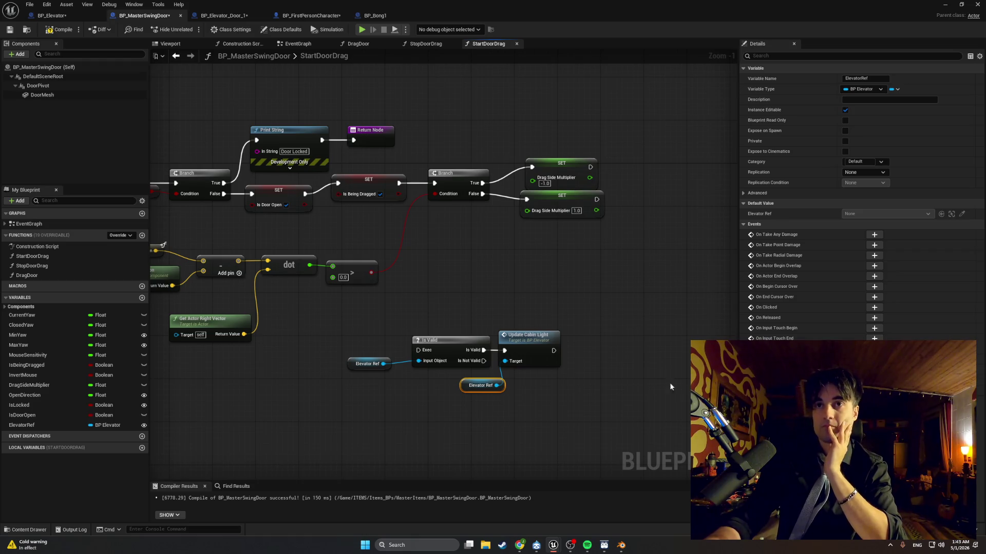
Step: Shift the SET, Branch and SET nodes right and add a reroute point on the red wire
scroll(493, 308, "down", 1)
mouse_move(599, 242)
left_mouse_down()
mouse_move(455, 179)
mouse_move(413, 167)
mouse_move(384, 178)
mouse_move(457, 202)
mouse_move(524, 208)
left_mouse_up()
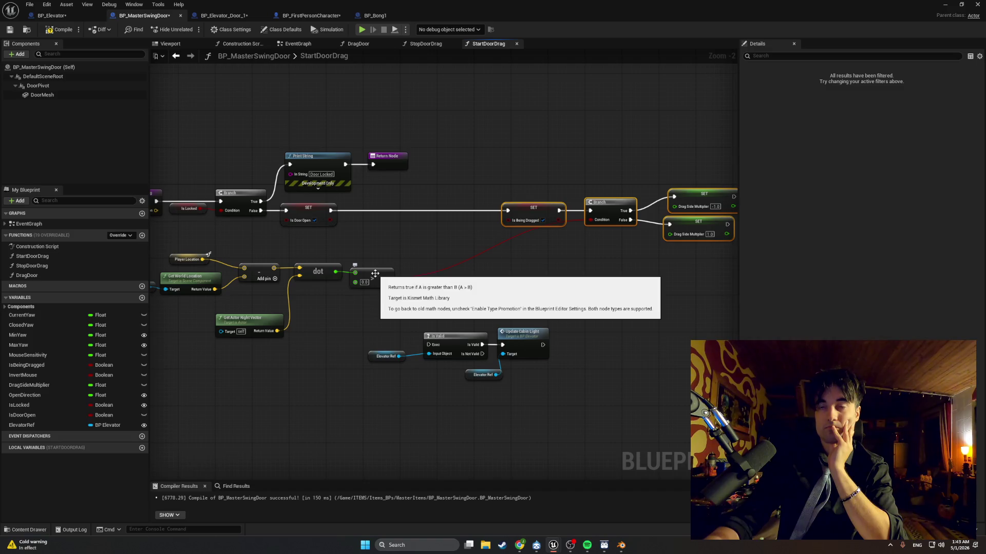
double_click(508, 240)
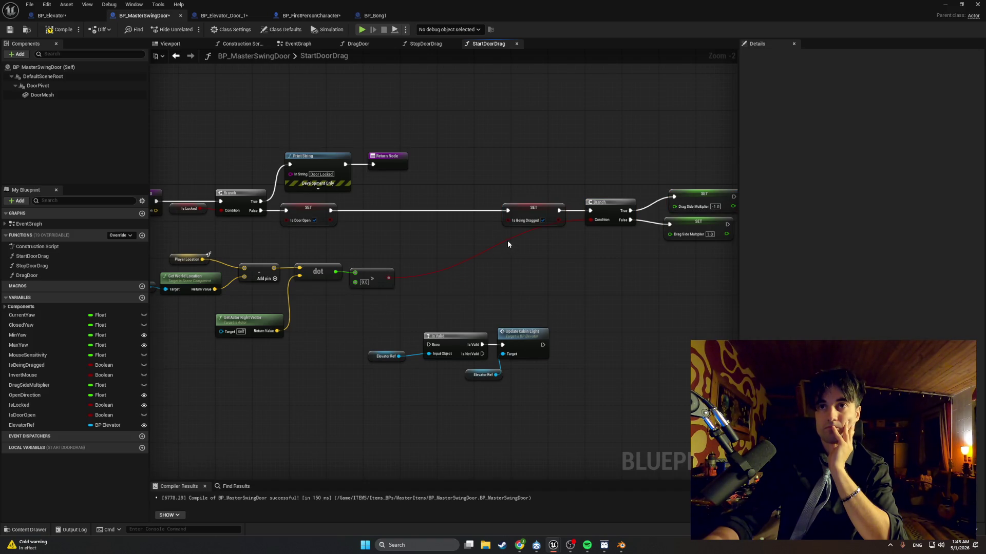
left_click_drag(507, 241, 525, 264)
Step: Insert the Is Valid → Update Cabin Light chain between the Is Door Open and Is Being Dragged SET nodes
mouse_move(567, 385)
left_mouse_down()
mouse_move(400, 325)
mouse_move(427, 286)
mouse_move(394, 202)
left_mouse_up()
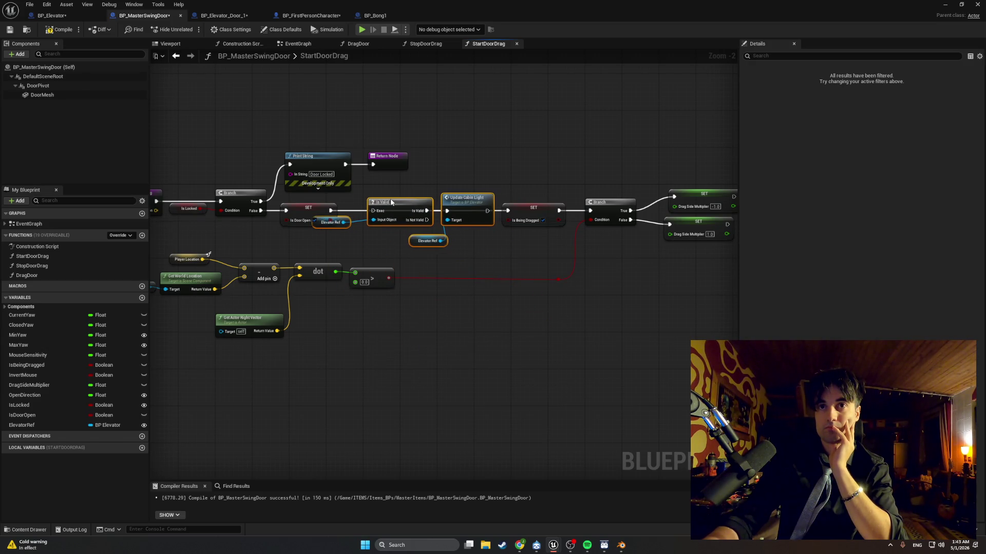
left_click(343, 235)
left_click_drag(340, 224, 347, 238)
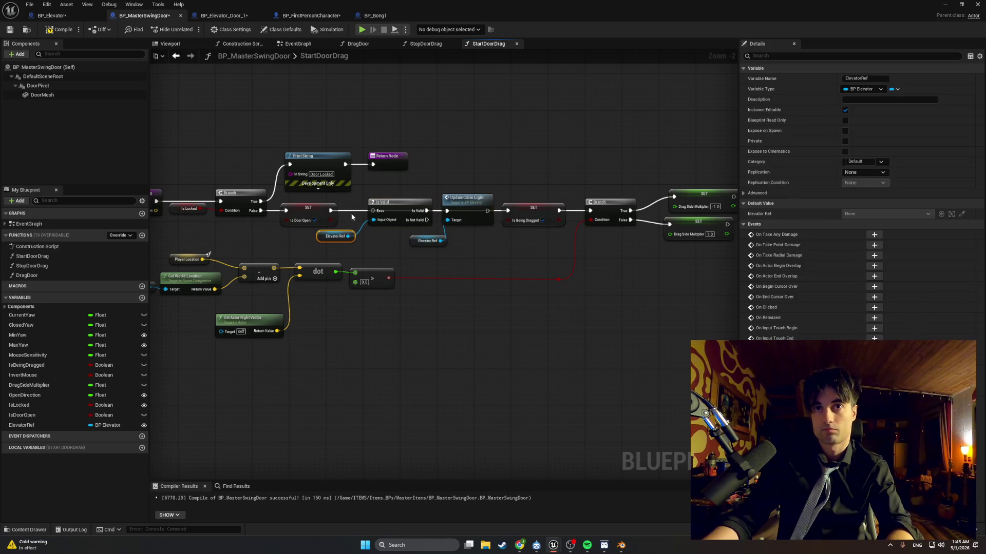
left_click(353, 214)
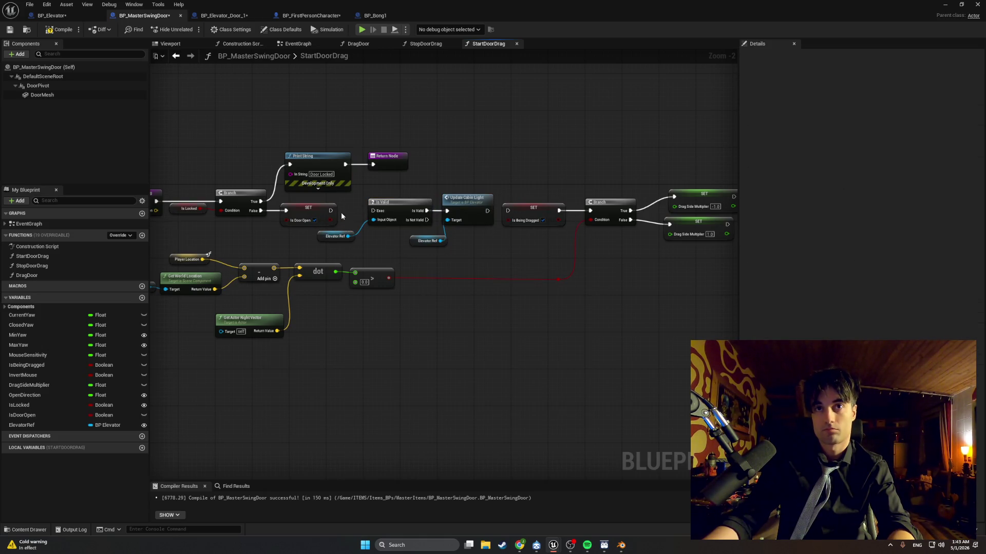
left_click_drag(332, 211, 380, 215)
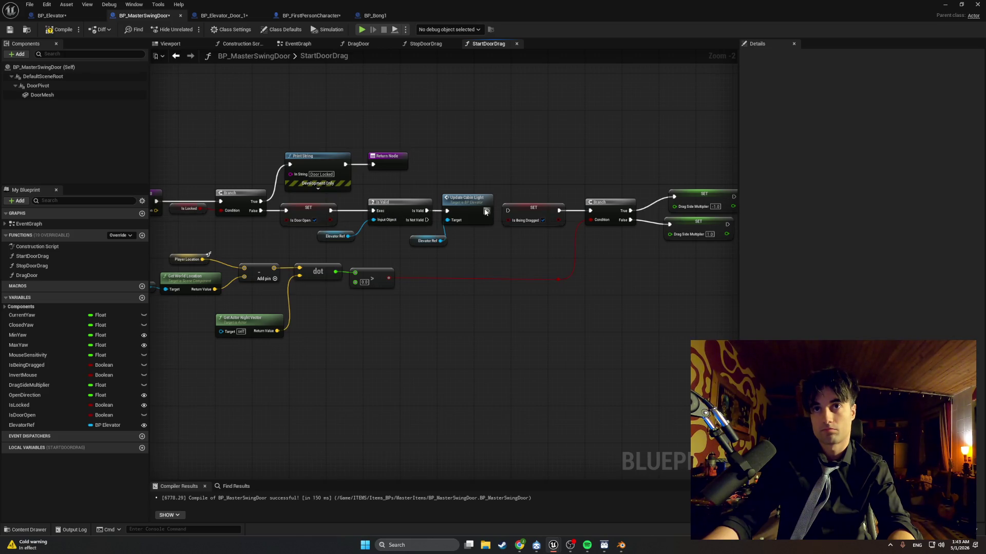
left_click_drag(487, 210, 507, 210)
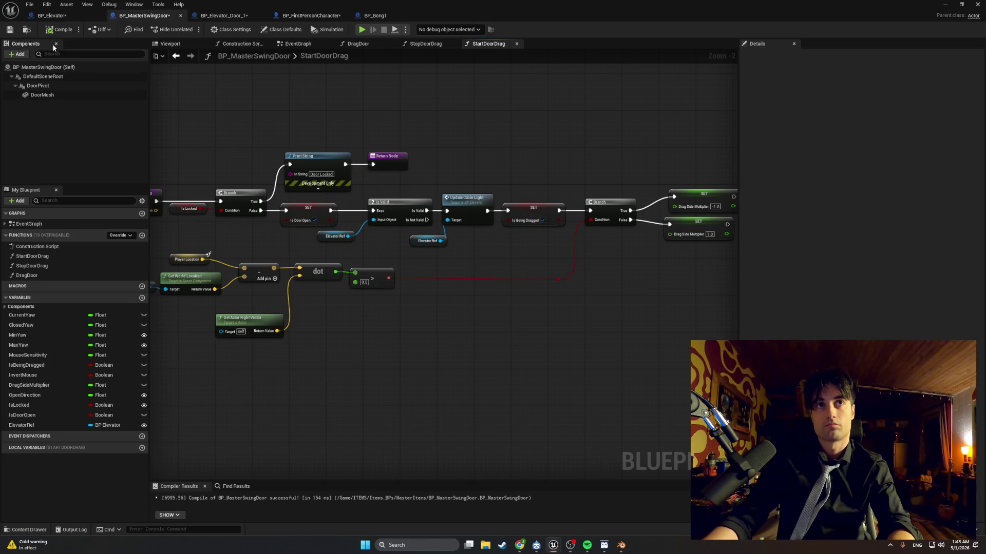
Step: Run a quick play test of the level from the level editor, then stop it
left_click(945, 4)
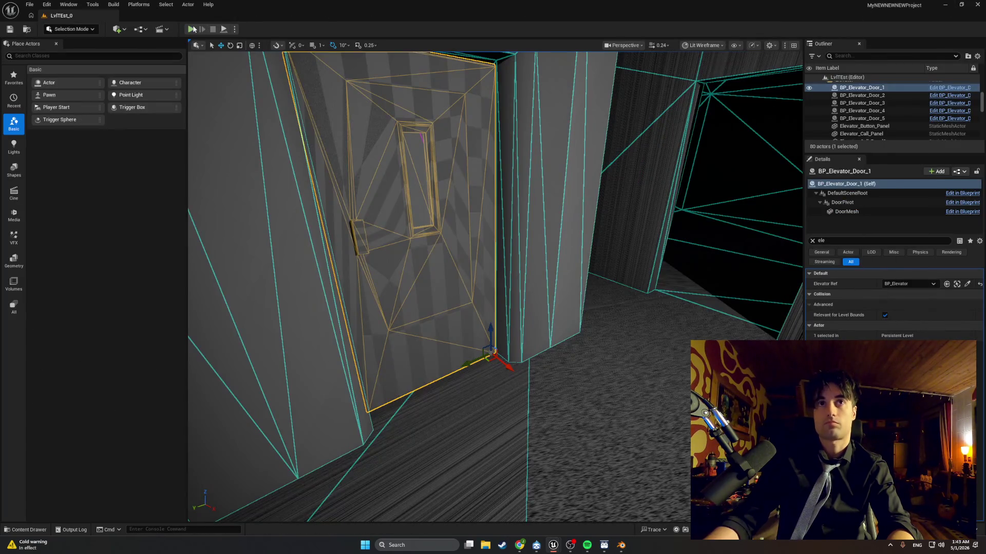
left_click(190, 30)
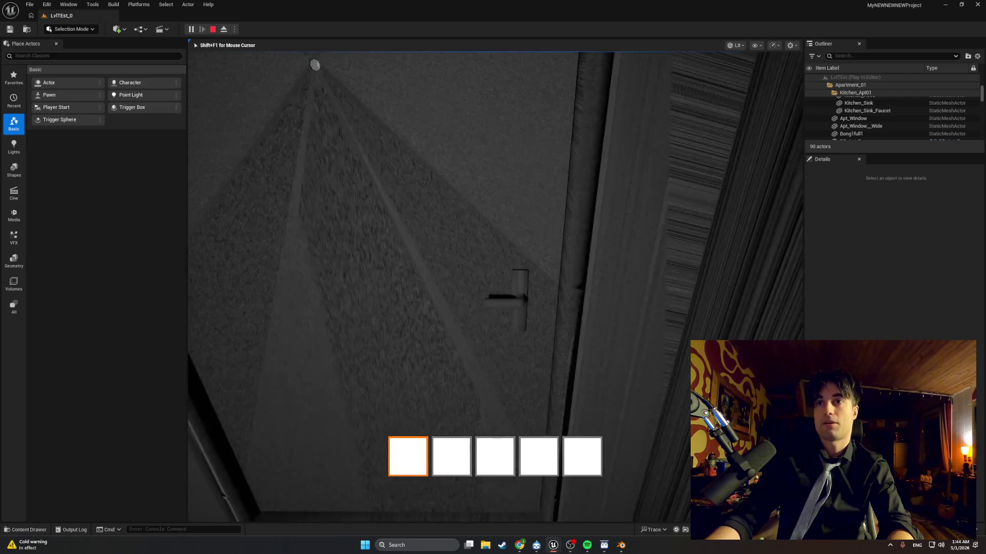
key("Escape")
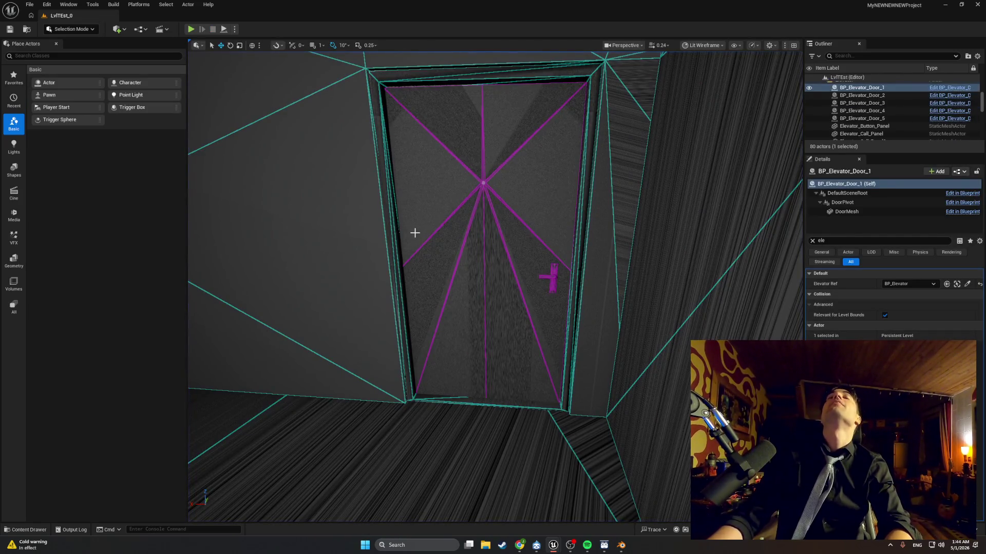
Step: Open the Content Drawer, then return to the BP_MasterSwingDoor blueprint window
key("ctrl+space")
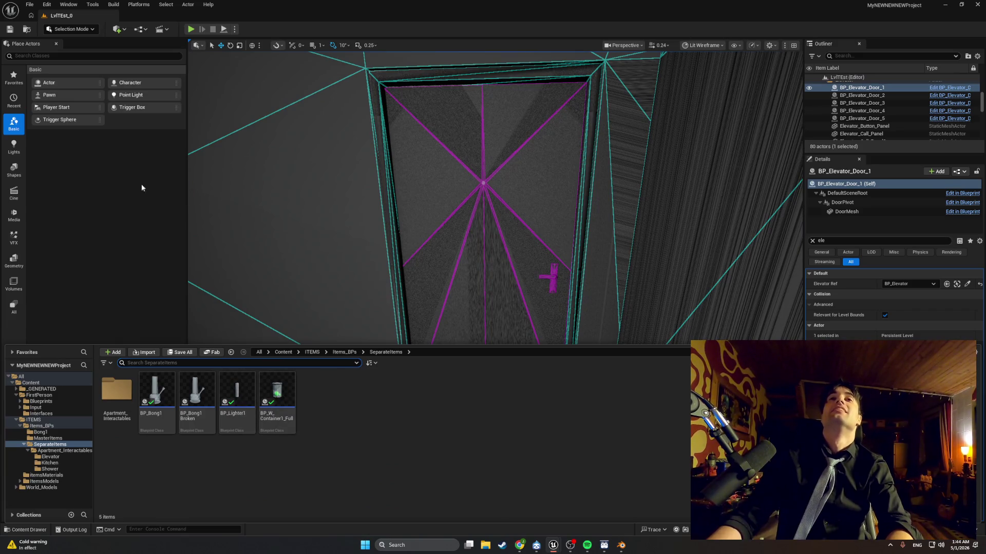
mouse_move(552, 545)
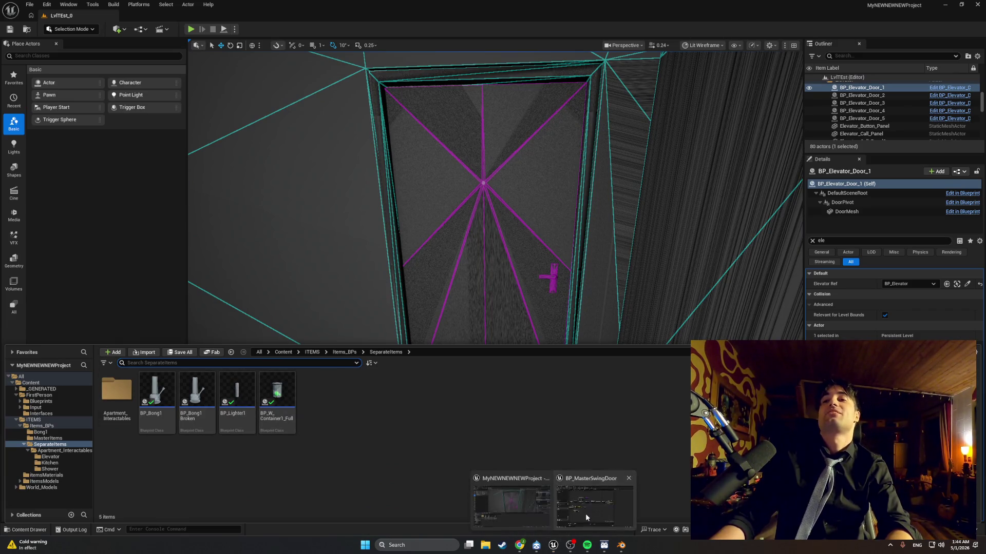
left_click(578, 488)
Step: Frame StartDoorDrag's Elevator Ref Is Valid → Update Cabin Light nodes and take a screen snip of them
scroll(469, 253, "up", 2)
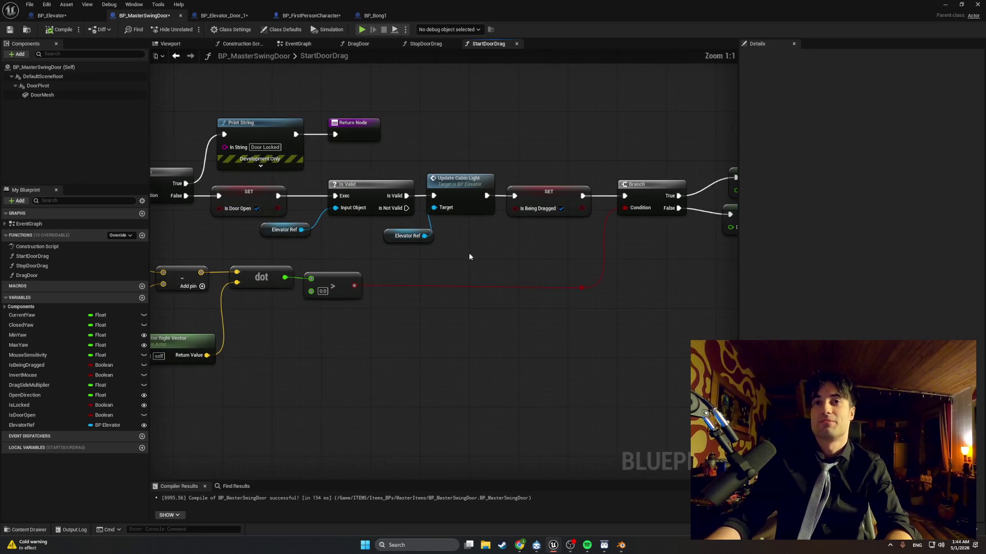
mouse_move(469, 252)
left_mouse_down()
mouse_move(505, 253)
mouse_move(493, 257)
left_mouse_up()
scroll(501, 333, "down", 1)
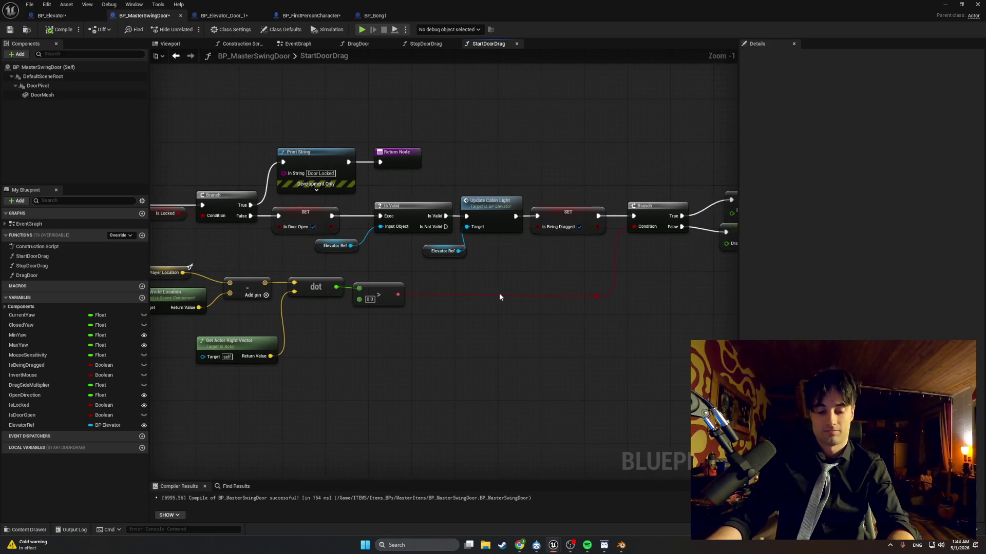
key("super+shift+s")
mouse_move(676, 290)
left_mouse_down()
mouse_move(268, 165)
mouse_move(196, 124)
left_mouse_up()
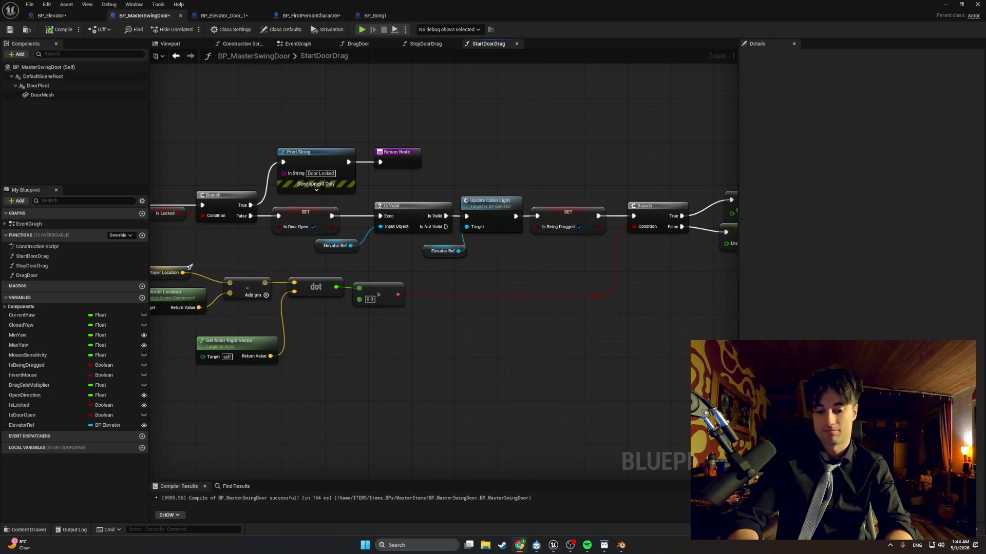
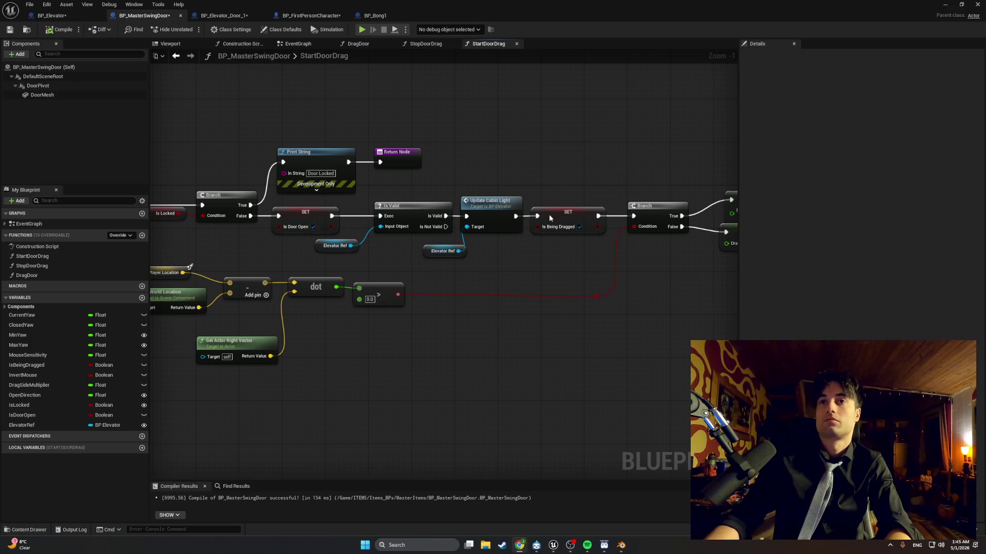
Step: Wire Is Valid's Is Not Valid pin into Update Cabin Light, recompile BP_MasterSwingDoor, and return to the level
left_click_drag(445, 227, 466, 217)
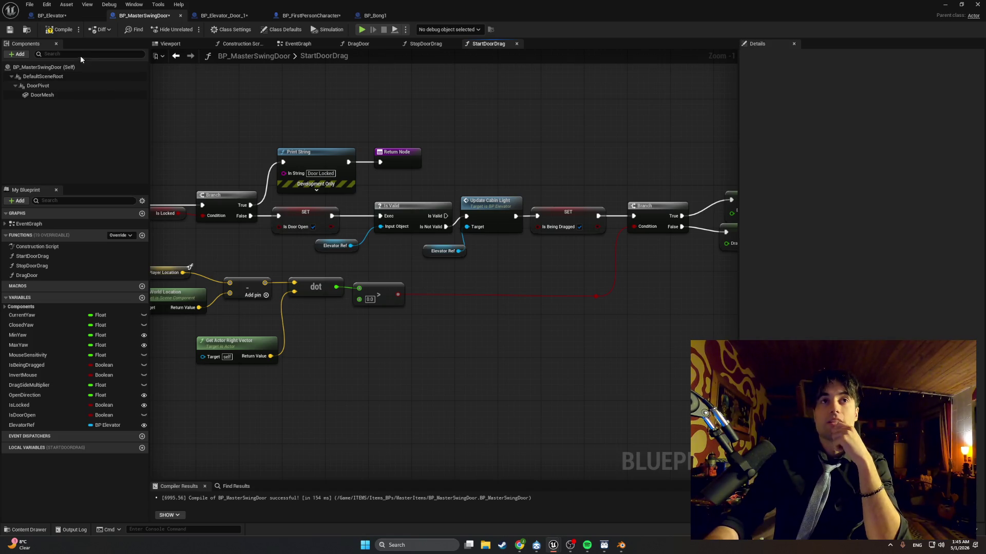
left_click(59, 29)
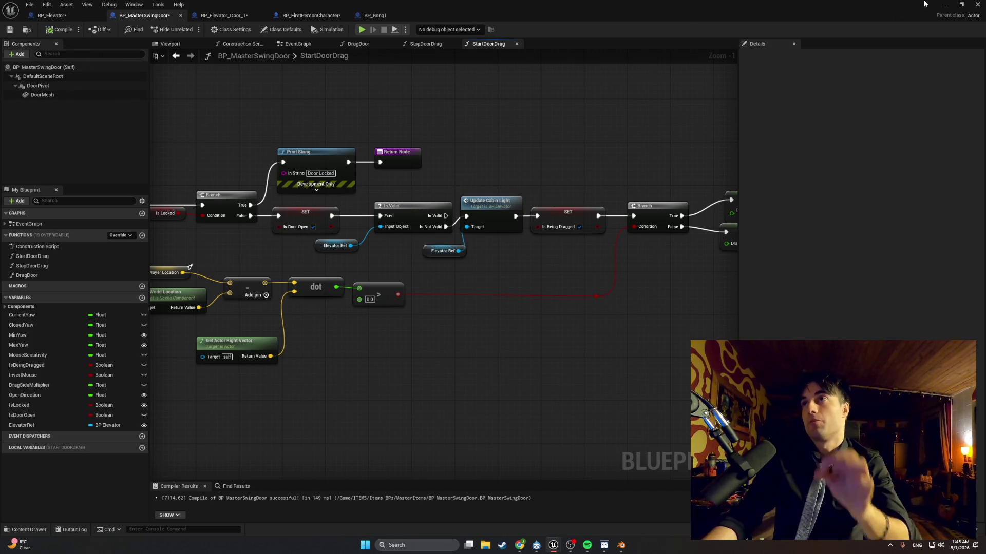
left_click(945, 5)
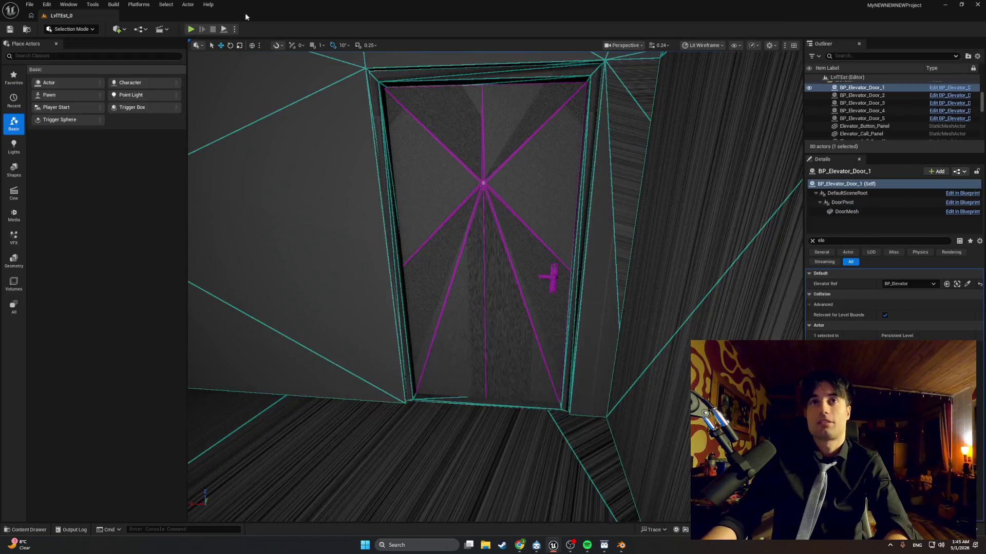
left_click(188, 30)
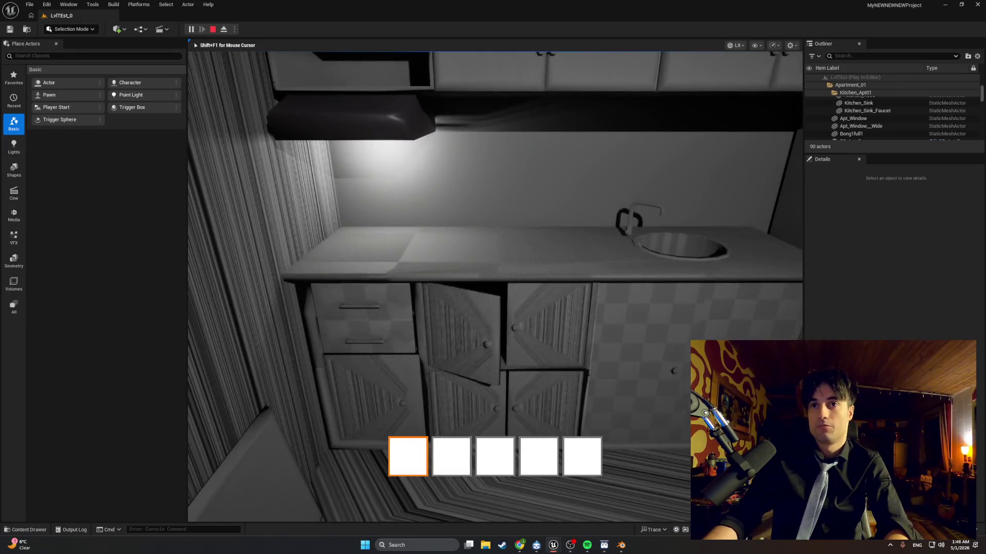
key("Escape")
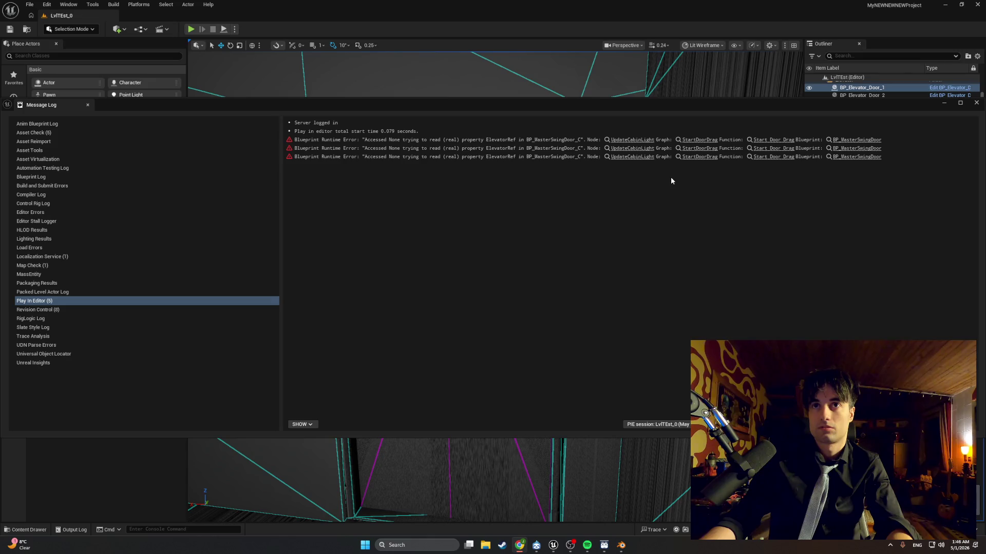
key("super+shift+s")
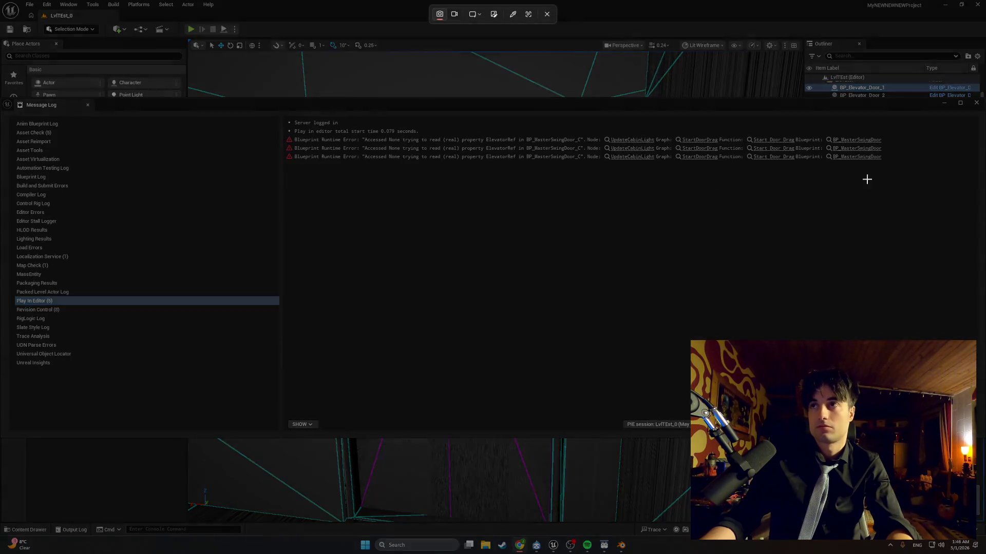
mouse_move(924, 182)
left_mouse_down()
mouse_move(424, 103)
mouse_move(275, 99)
left_mouse_up()
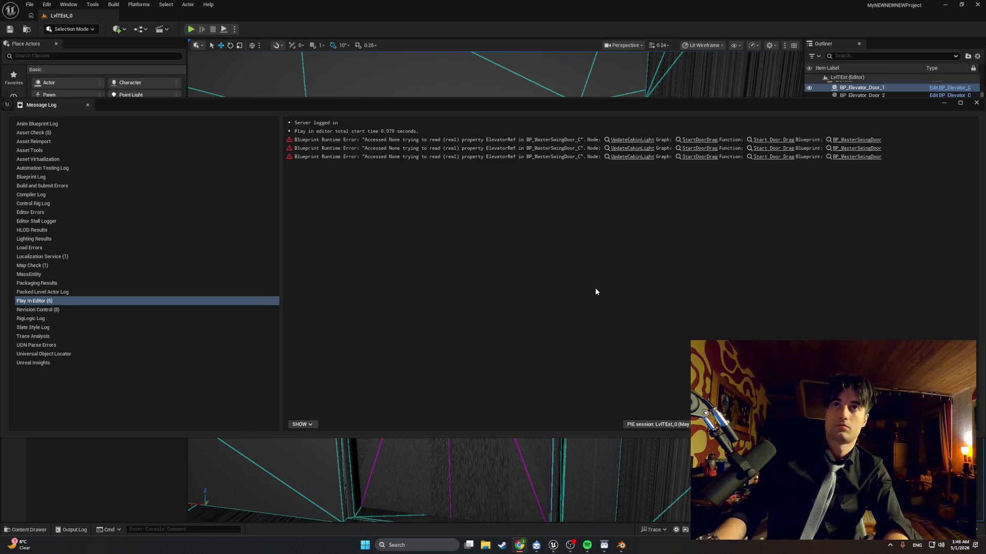
left_click(976, 103)
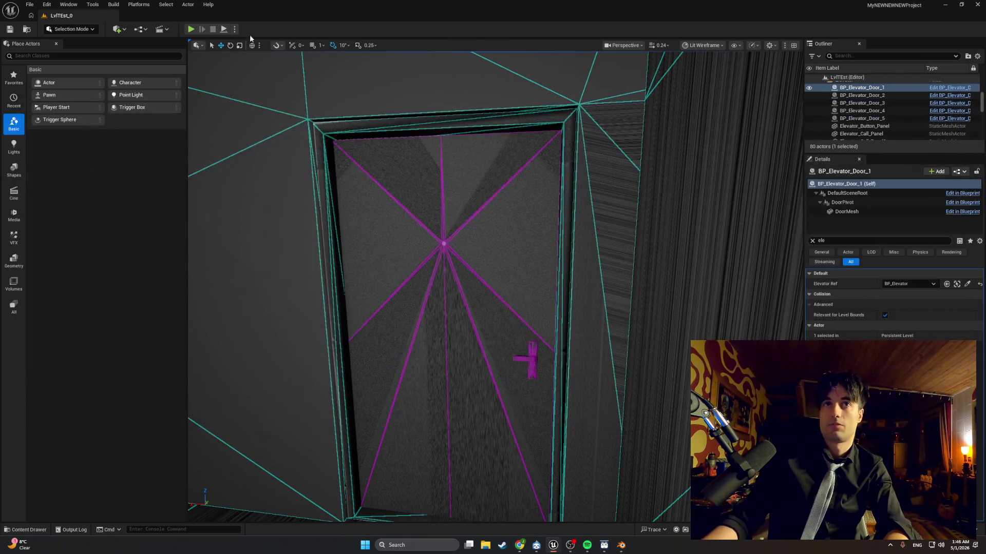
Step: Run a quick playtest, then return to BP_MasterSwingDoor's StartDoorDrag graph
left_click(190, 30)
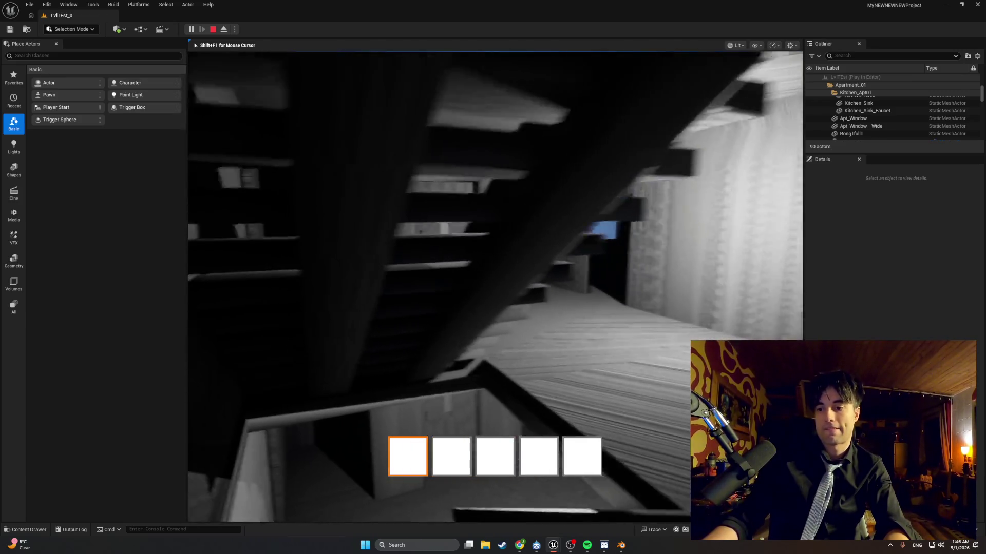
key("Escape")
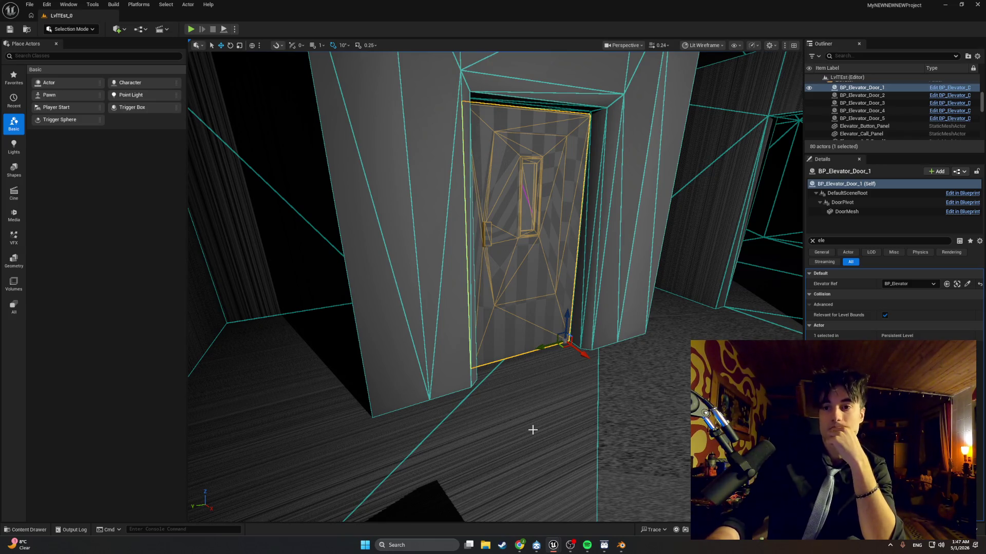
mouse_move(558, 549)
left_click(592, 521)
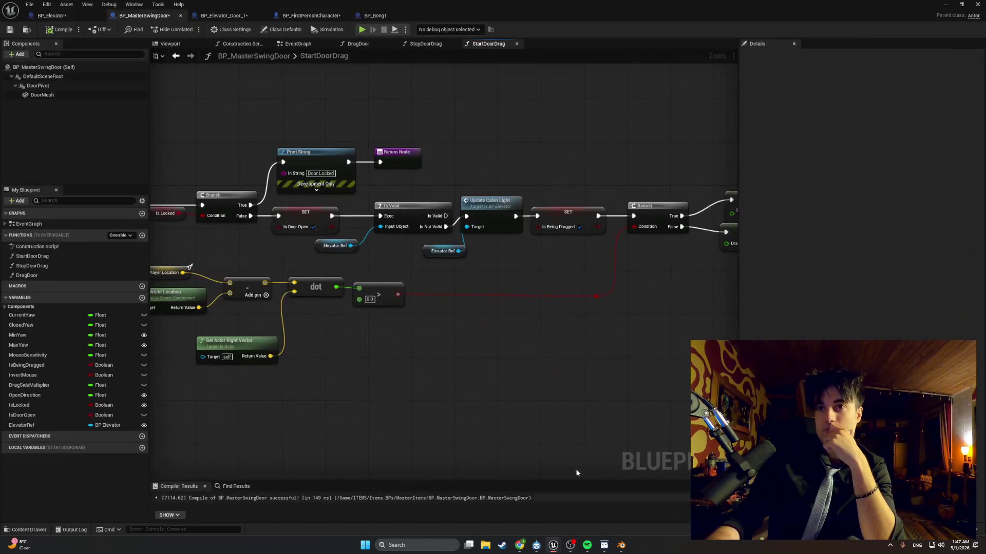
left_click_drag(362, 245, 373, 256)
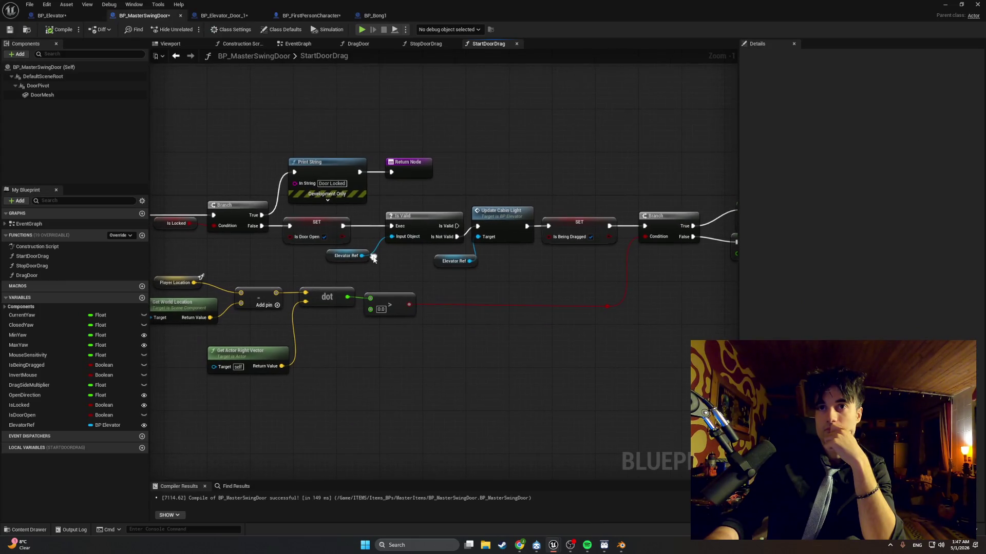
scroll(373, 256, "up", 2)
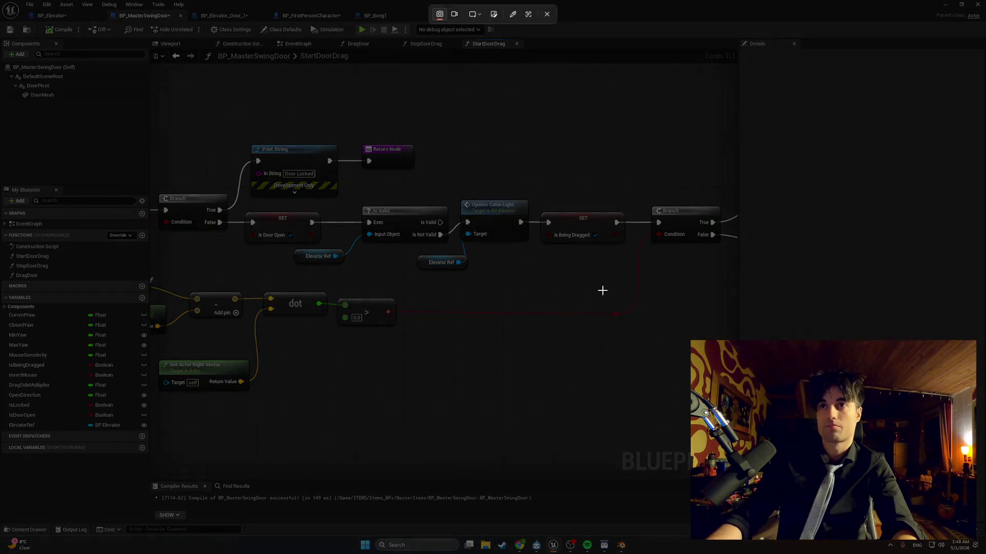
left_click_drag(634, 287, 255, 187)
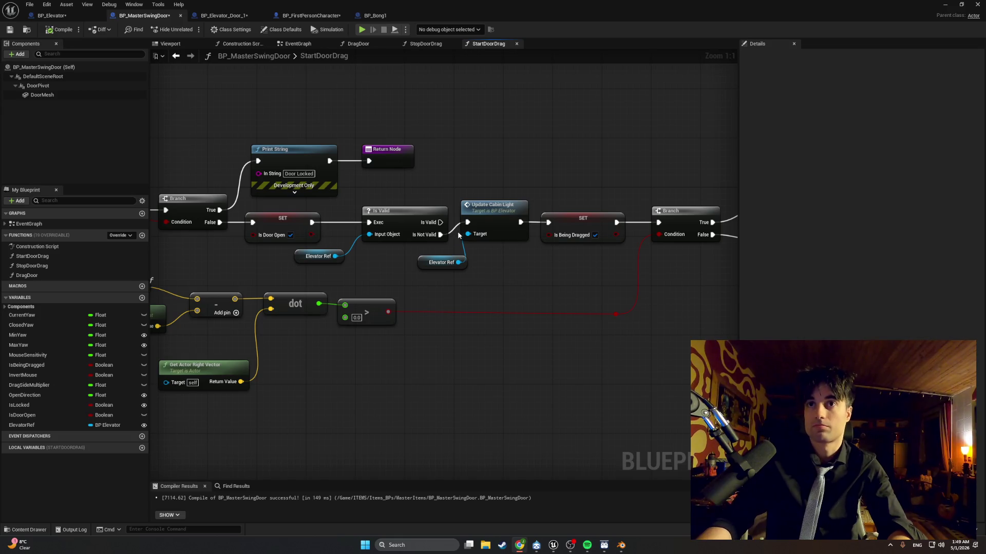
Step: Wire Is Not Valid directly into SET and disconnect Update Cabin Light's output from SET
mouse_move(440, 234)
left_mouse_down()
mouse_move(590, 229)
mouse_move(549, 222)
left_mouse_up()
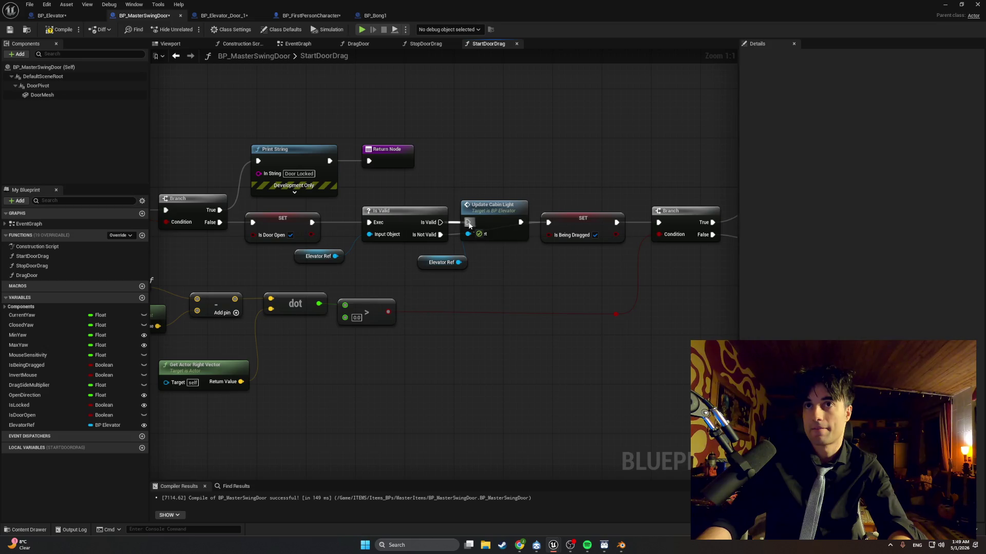
mouse_move(515, 277)
left_mouse_down()
mouse_move(464, 210)
mouse_move(514, 157)
left_mouse_up()
left_click(547, 202)
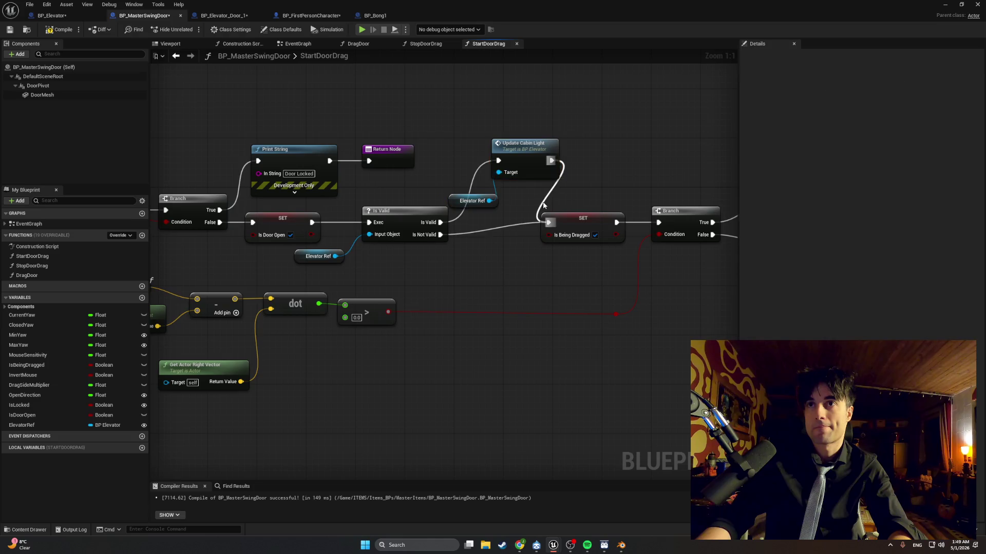
left_click(545, 201, "alt")
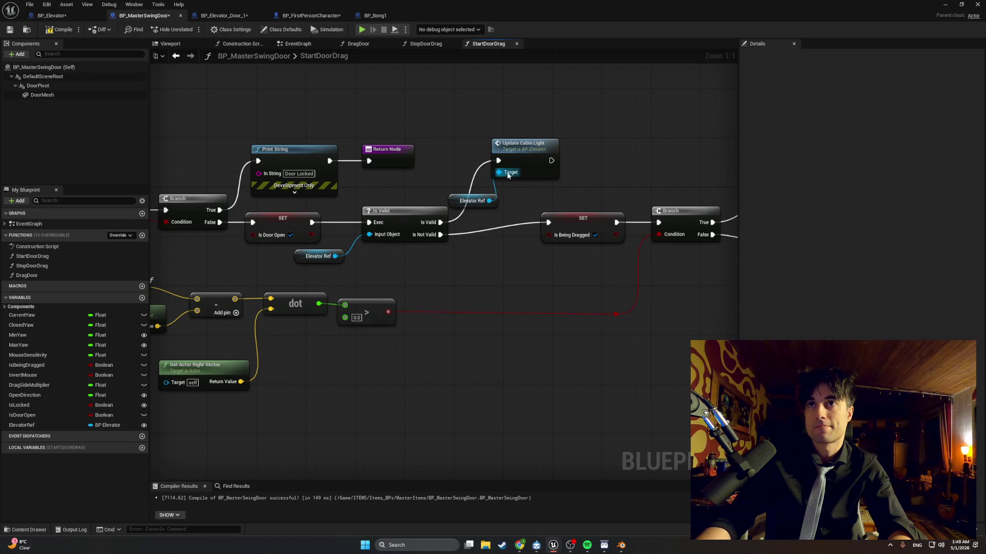
mouse_move(519, 156)
left_mouse_down()
mouse_move(530, 161)
mouse_move(517, 160)
left_mouse_up()
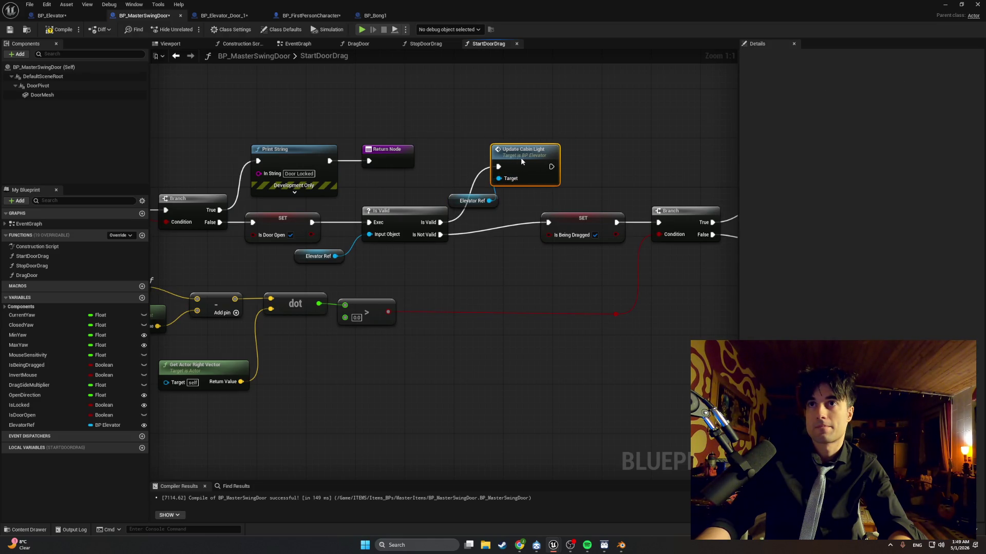
Step: Rearrange the Elevator Ref, Update Cabin Light, SET and Branch nodes, then recompile and return to the level
left_click_drag(467, 202, 484, 203)
mouse_move(672, 284)
left_mouse_down()
mouse_move(571, 231)
mouse_move(355, 194)
left_mouse_up()
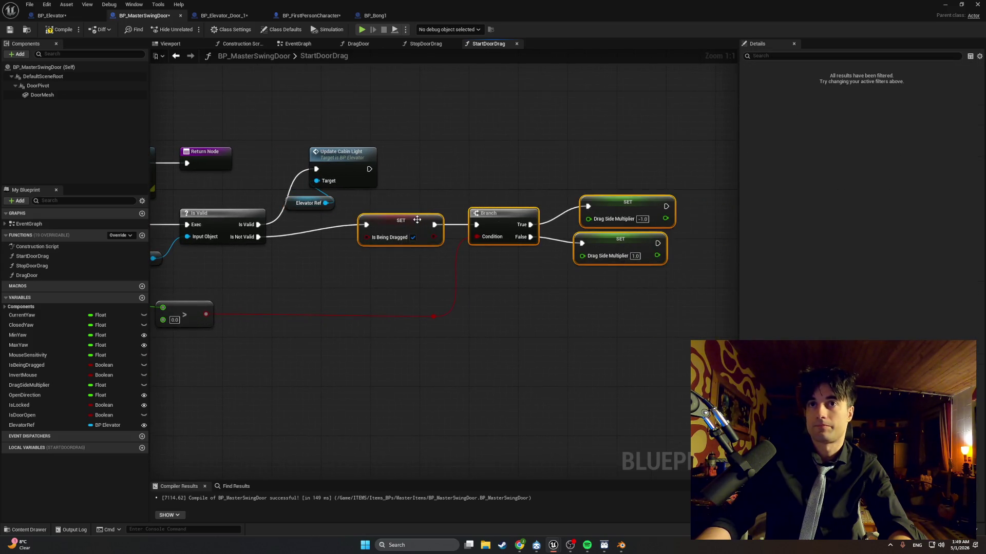
left_click_drag(400, 220, 481, 220)
left_click_drag(384, 145, 307, 204)
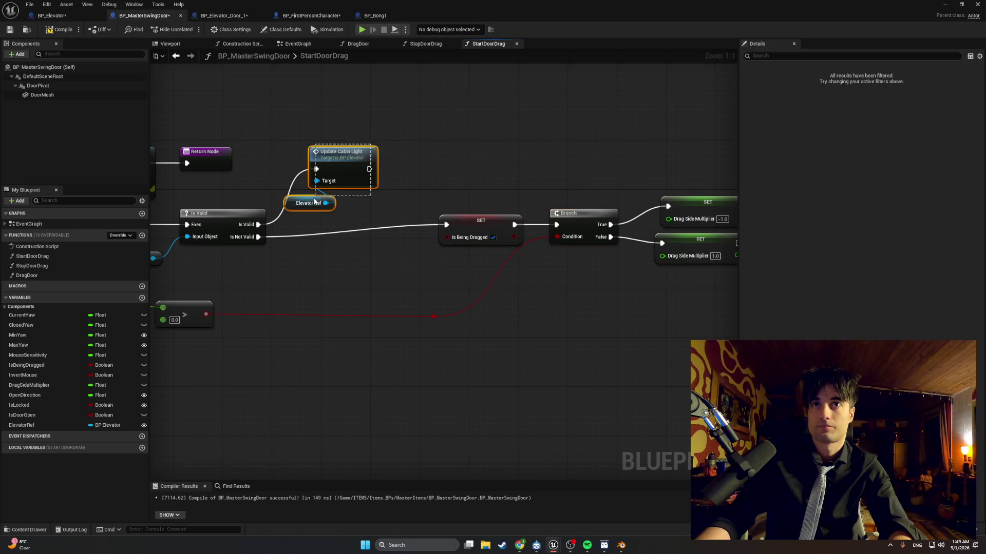
left_click_drag(332, 161, 345, 173)
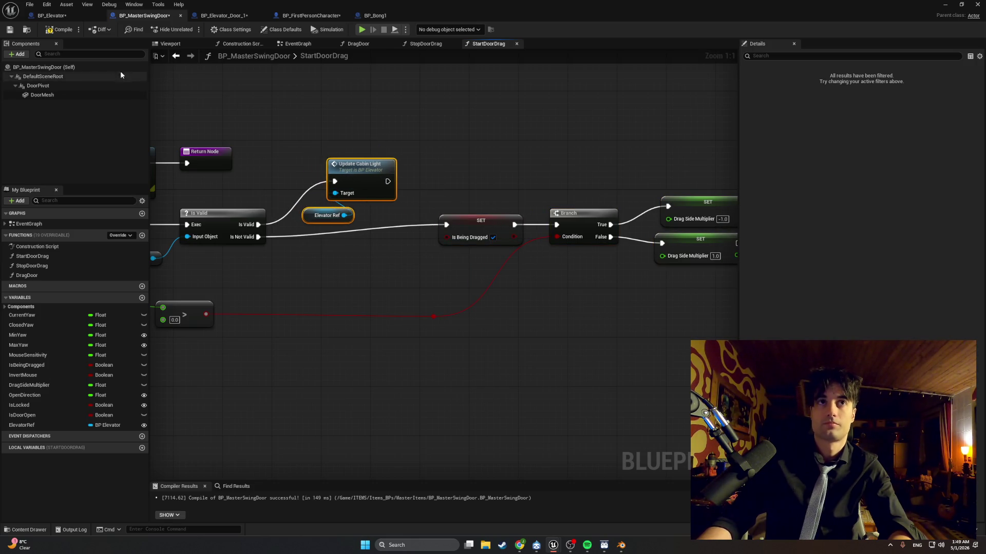
left_click(59, 29)
left_click(948, 6)
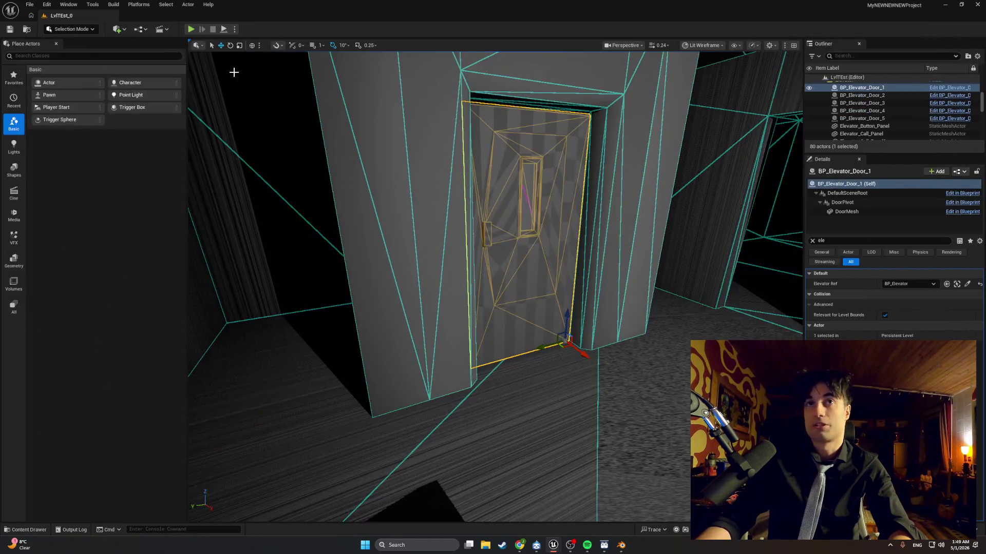
Step: Playtest by walking down the corridor toward the elevator door, then stop
left_click(191, 29)
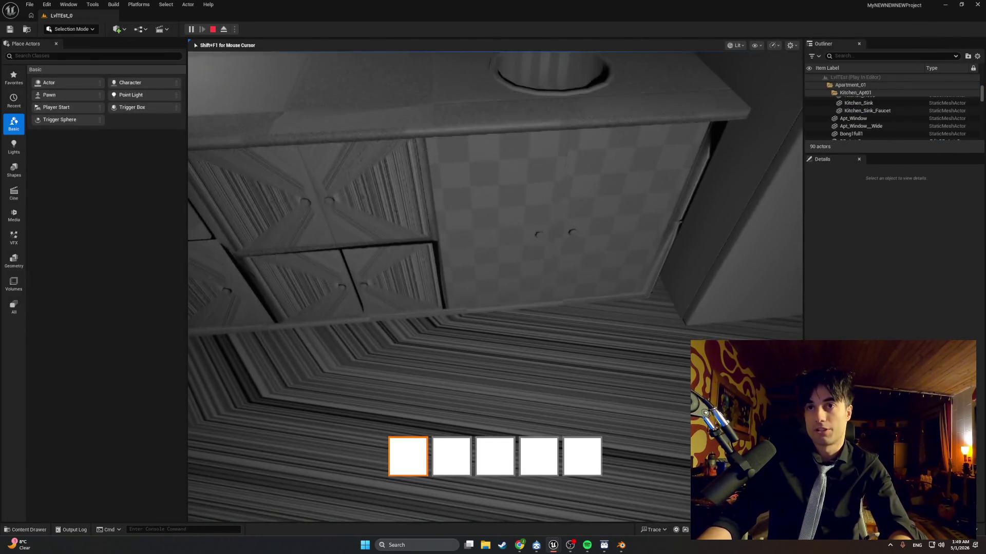
key("e")
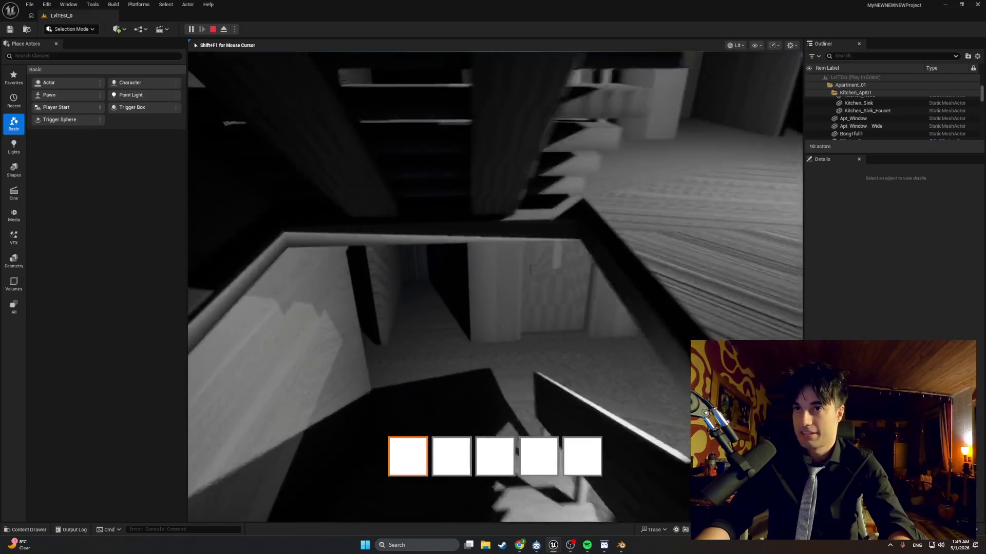
key("w")
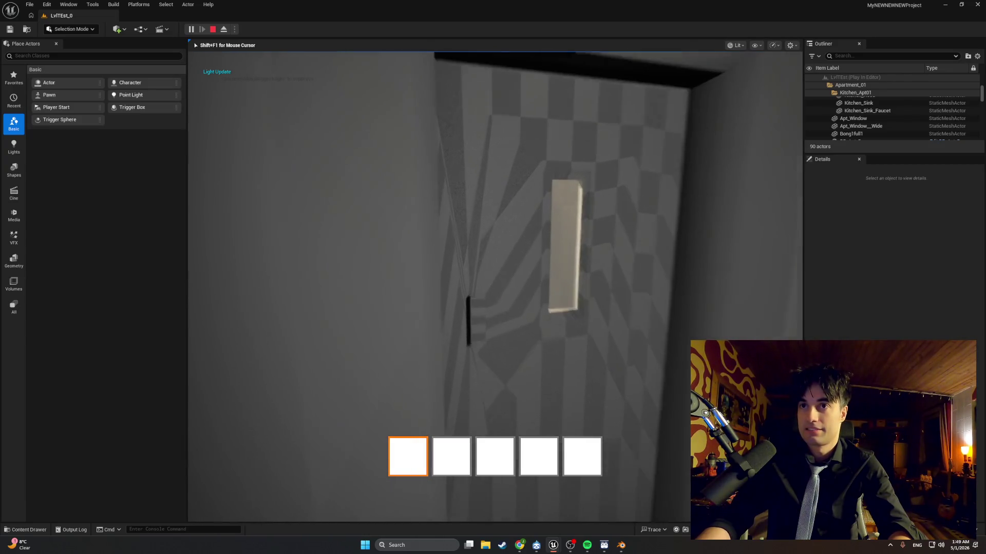
key("Escape")
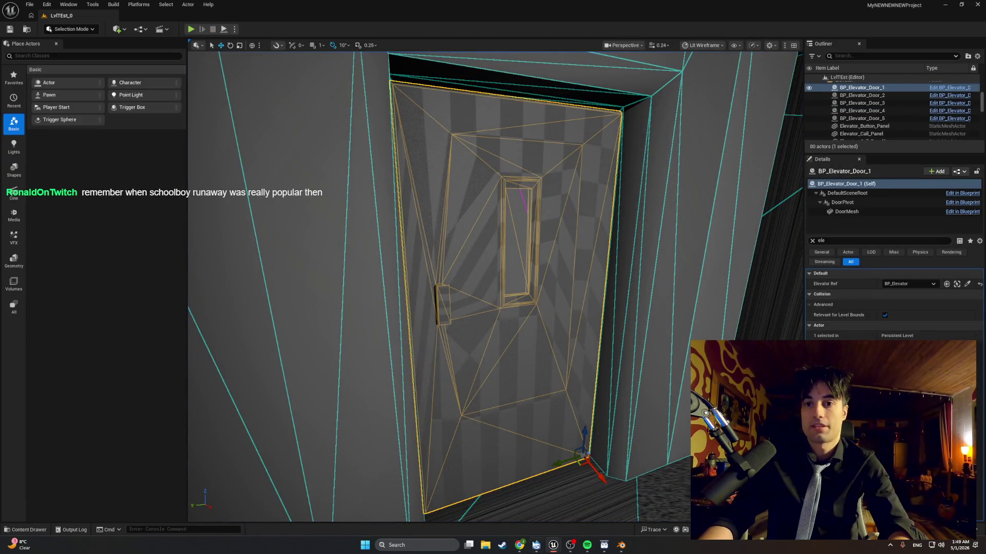
Step: Wire Update Cabin Light's output into the SET node, recompile, and start a new playtest
left_click(591, 518)
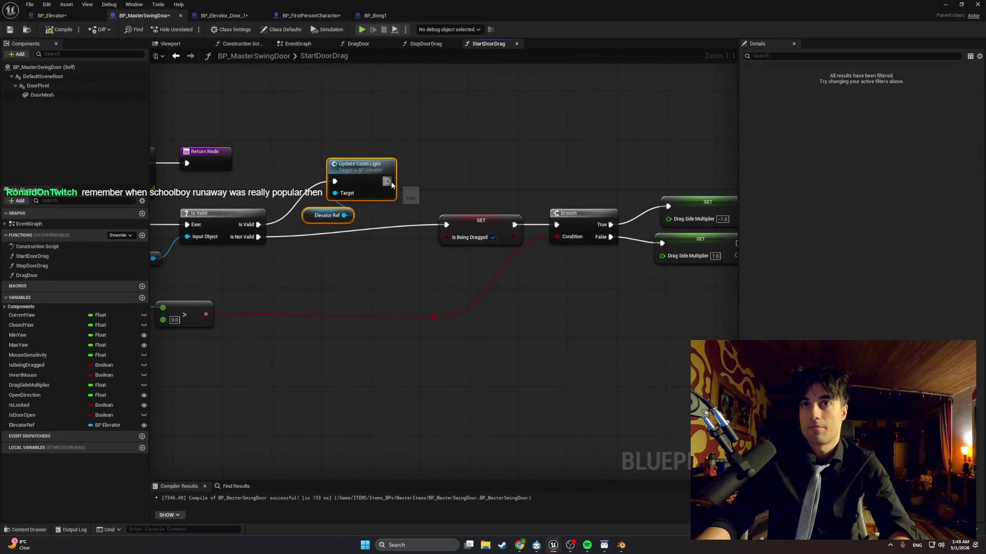
left_click_drag(391, 184, 450, 232)
key("Escape")
mouse_move(388, 181)
left_mouse_down()
mouse_move(449, 212)
mouse_move(446, 225)
left_mouse_up()
left_click(60, 29)
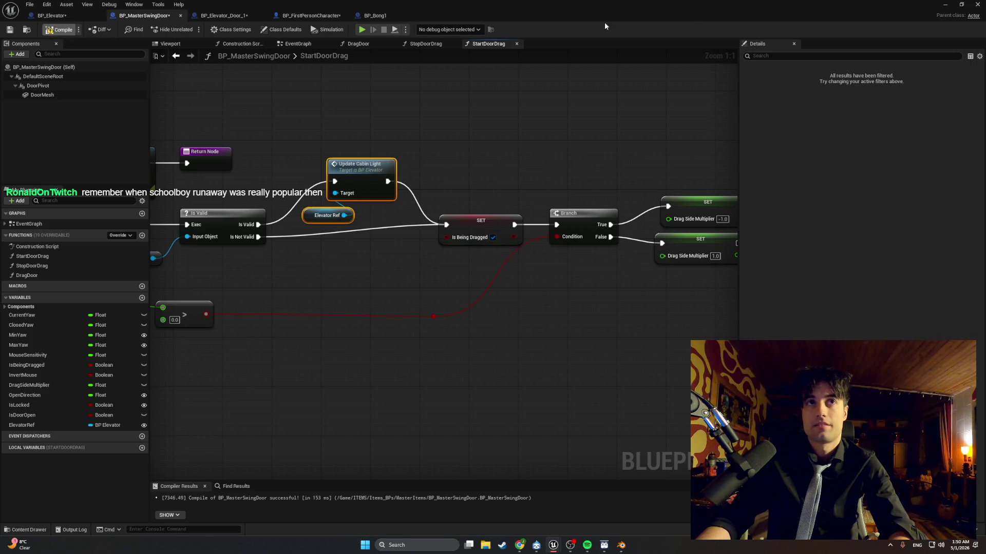
left_click(943, 5)
left_click(191, 29)
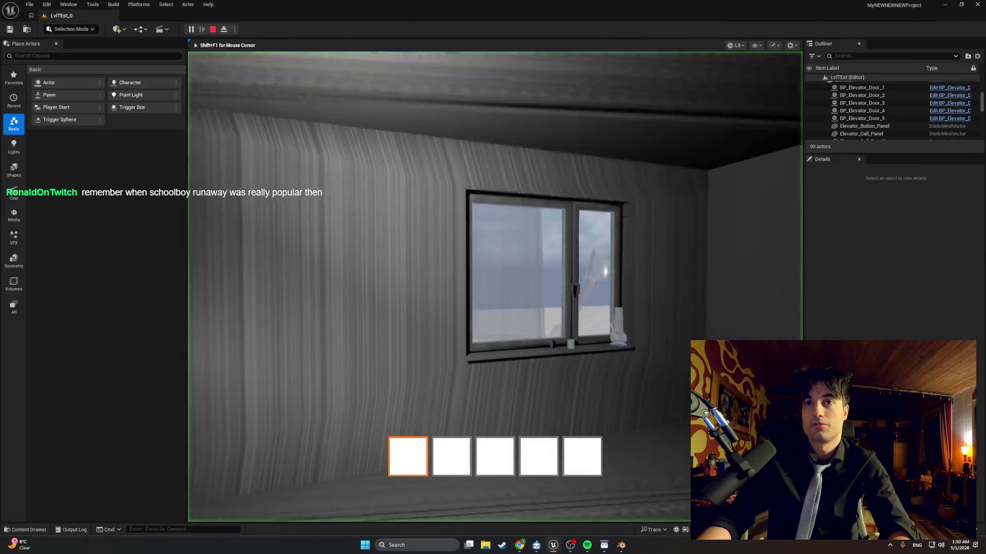
Step: Walk to the elevator door, open and close it twice, stepping into the lit cabin, then stop play
key("w")
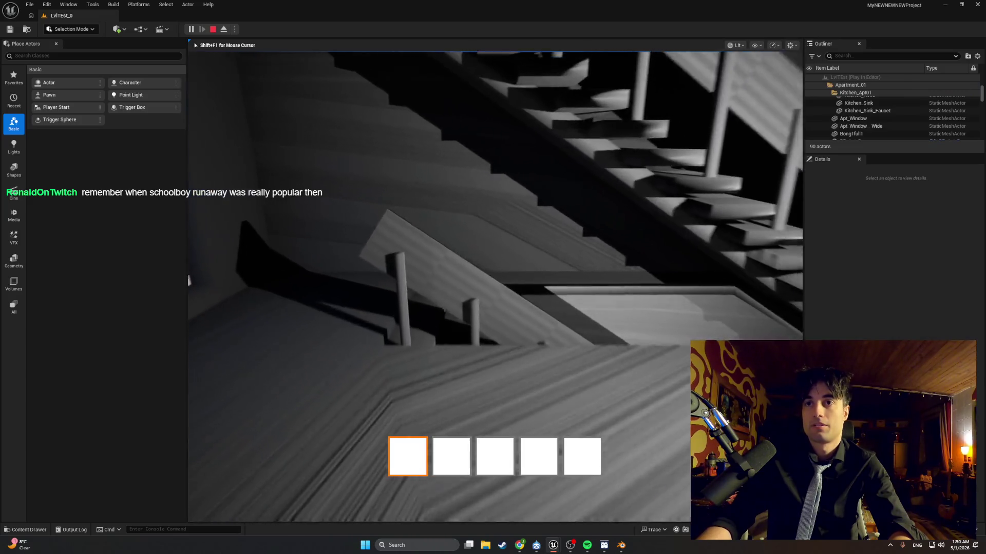
key("w")
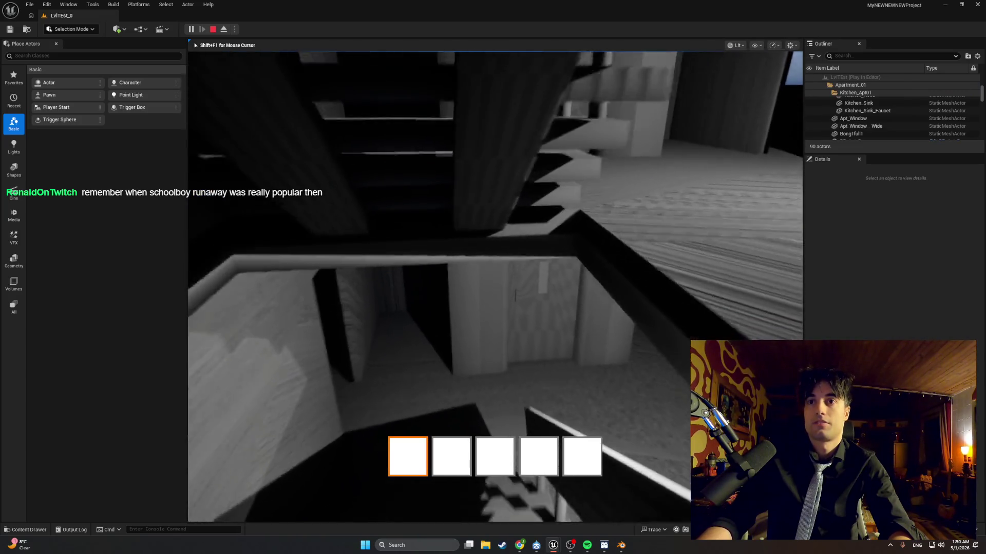
key("e")
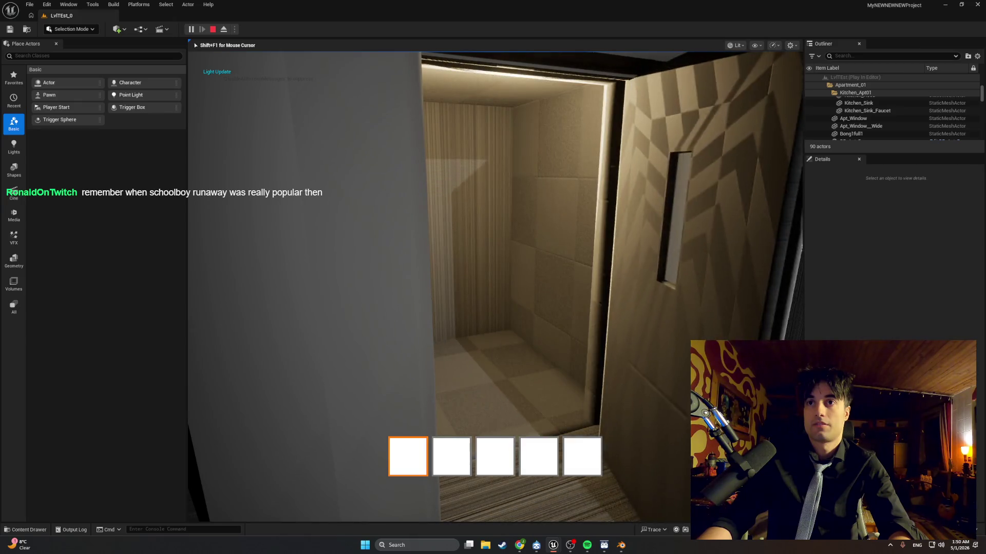
key("e")
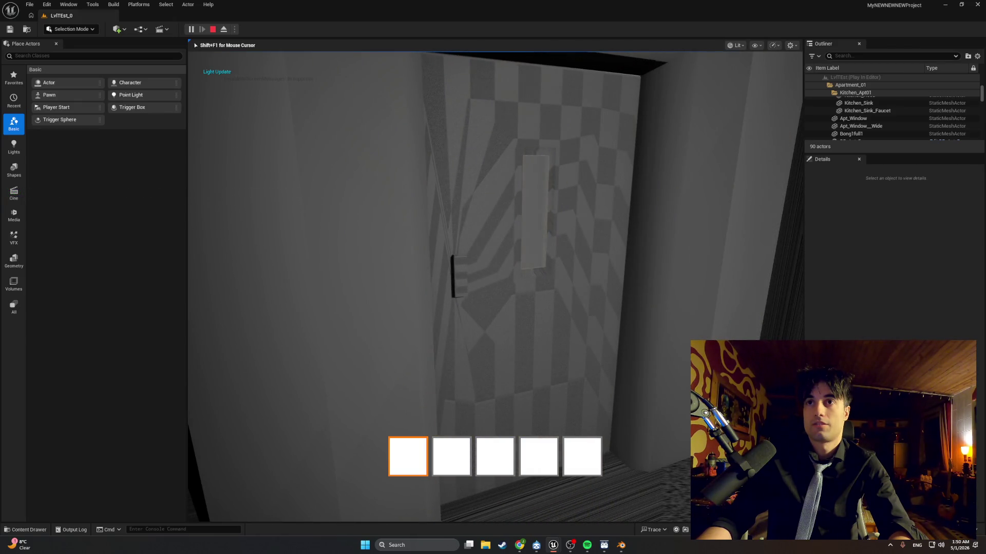
key("e")
key("w")
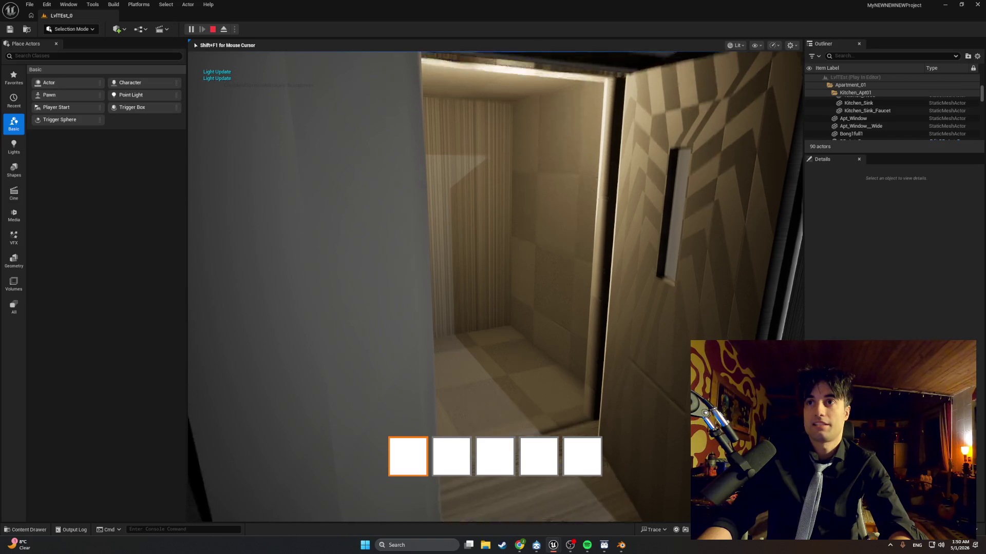
key("s")
key("e")
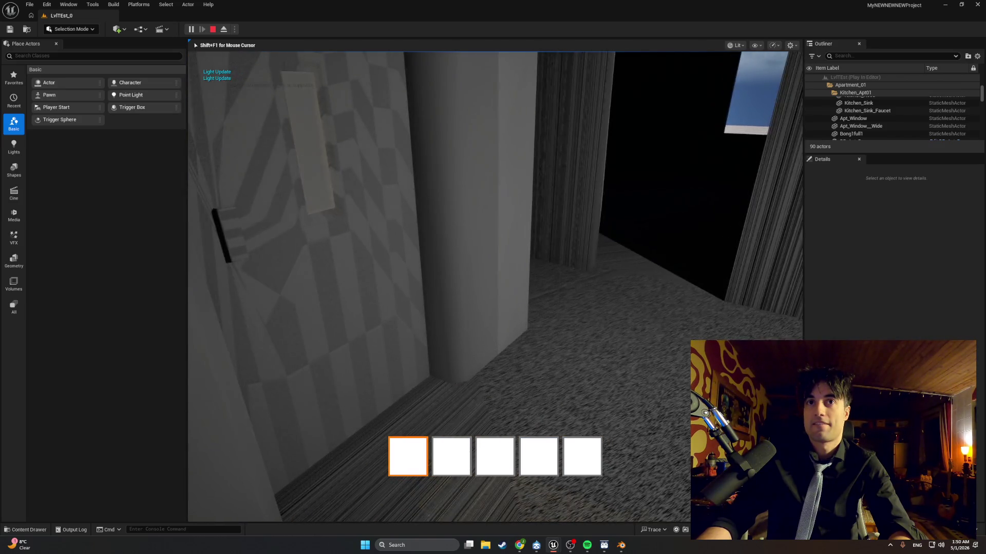
key("Escape")
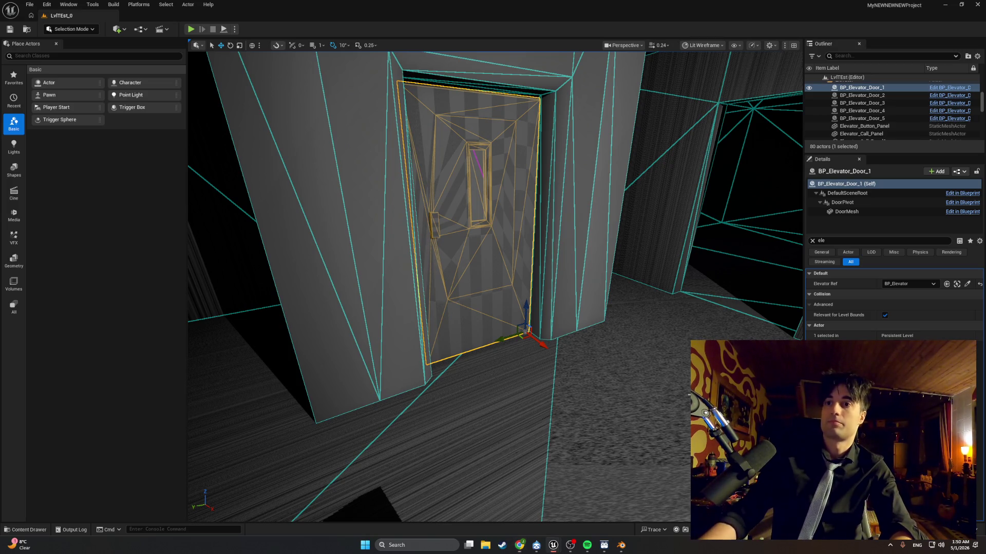
Step: Change the viewport's view mode from Lit Wireframe to Lit
scroll(643, 463, "up", 5)
mouse_move(643, 464)
left_mouse_down()
mouse_move(632, 442)
mouse_move(605, 449)
mouse_move(632, 472)
left_mouse_up()
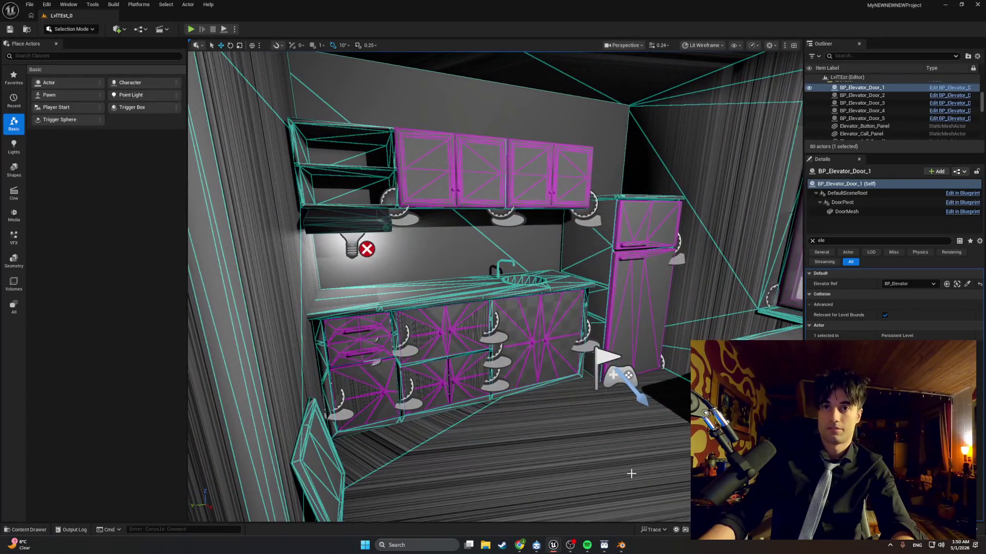
left_click(708, 45)
left_click(704, 75)
Step: Turn the camera toward the kitchen and snip a screenshot of the viewport
left_click_drag(592, 244, 592, 243)
key("super+shift+s")
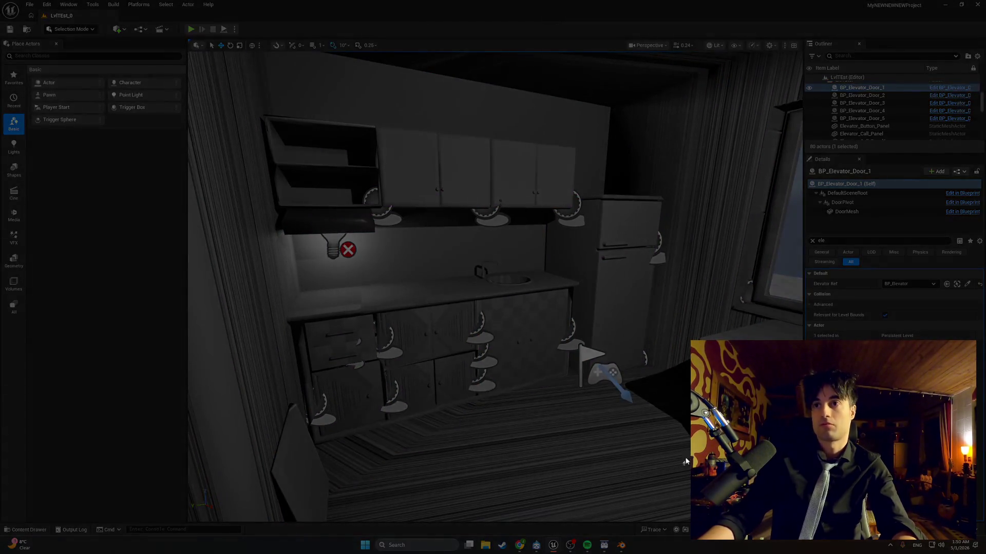
mouse_move(688, 467)
left_mouse_down()
mouse_move(258, 85)
mouse_move(237, 77)
left_mouse_up()
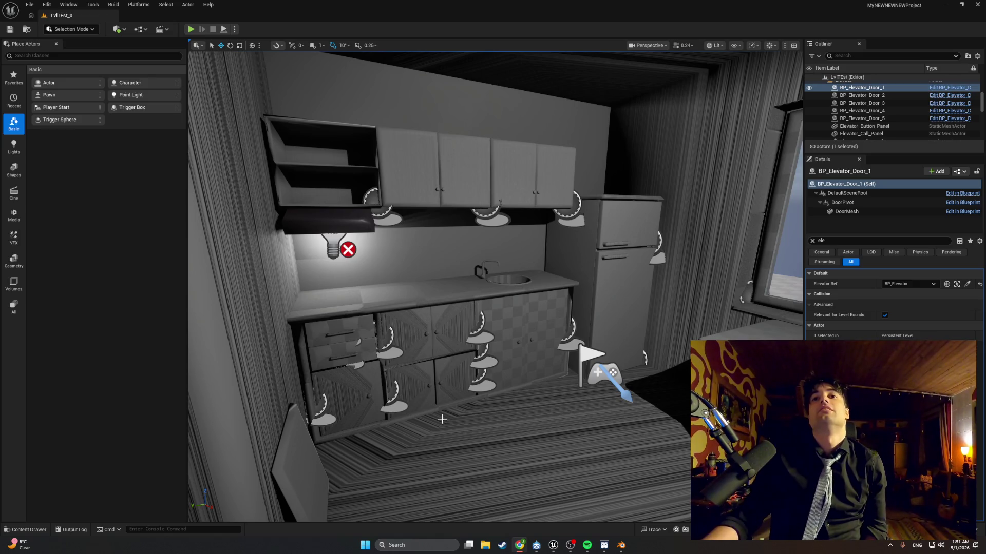
key("f")
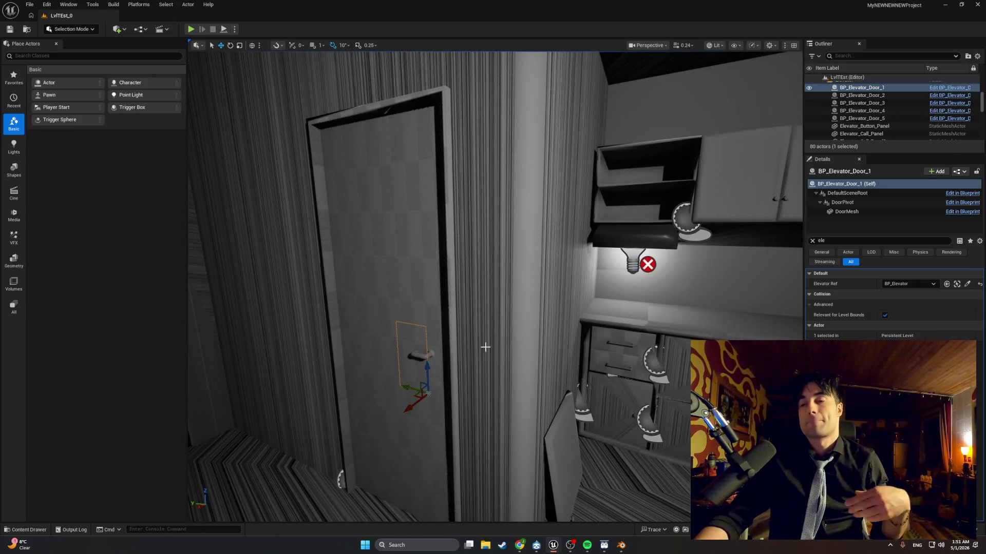
mouse_move(476, 418)
left_mouse_down()
mouse_move(437, 417)
mouse_move(493, 418)
mouse_move(461, 429)
left_mouse_up()
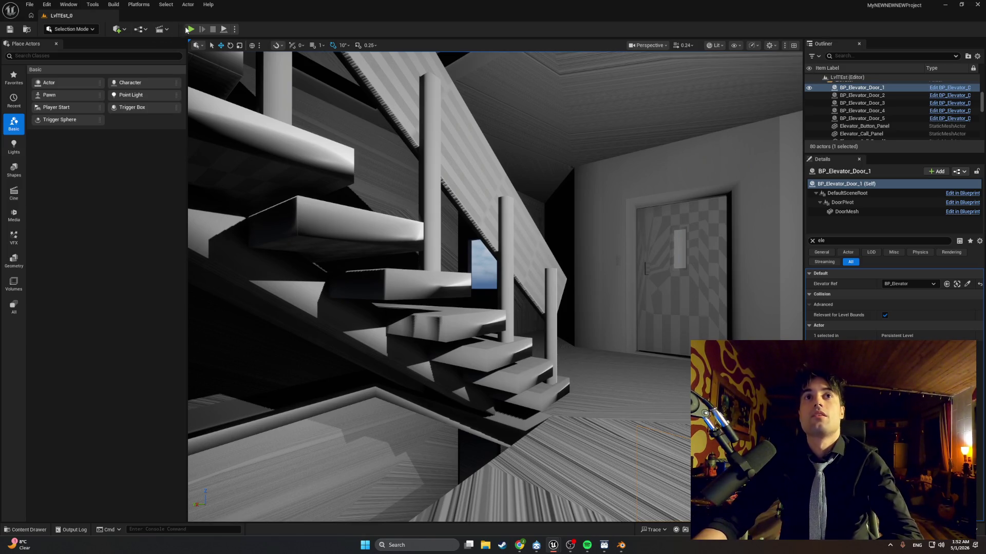
Step: Start a playtest, walk to the elevator door, and open and close it twice
left_click(189, 29)
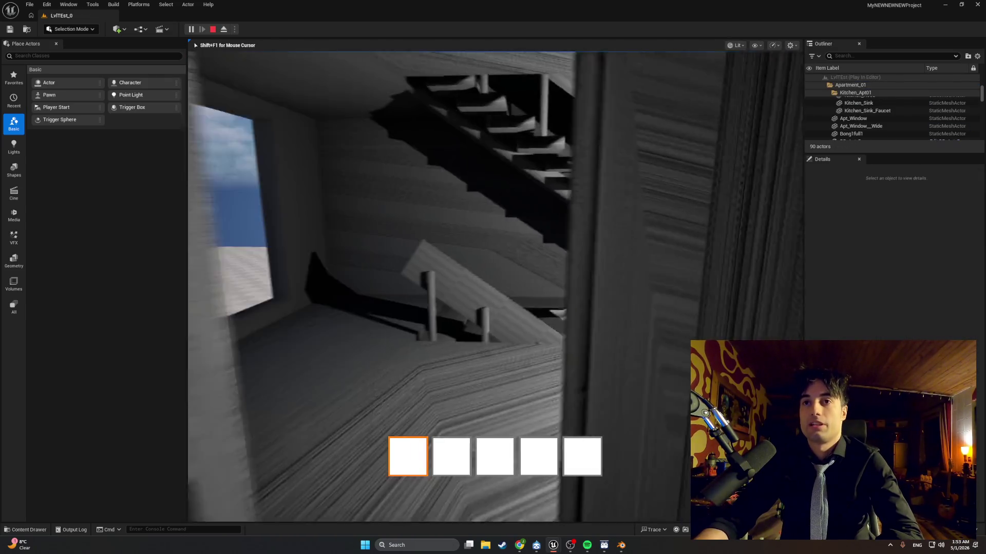
key("w")
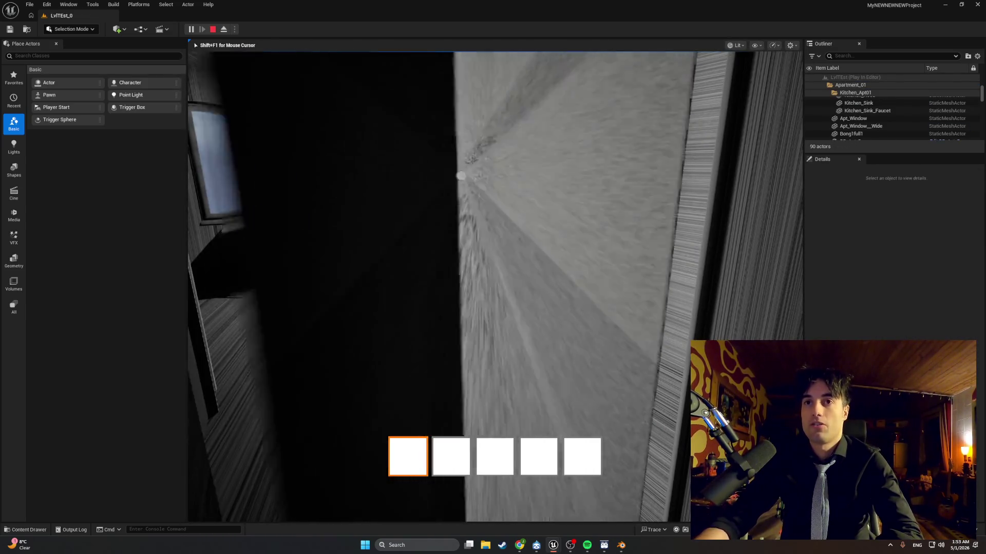
key("w")
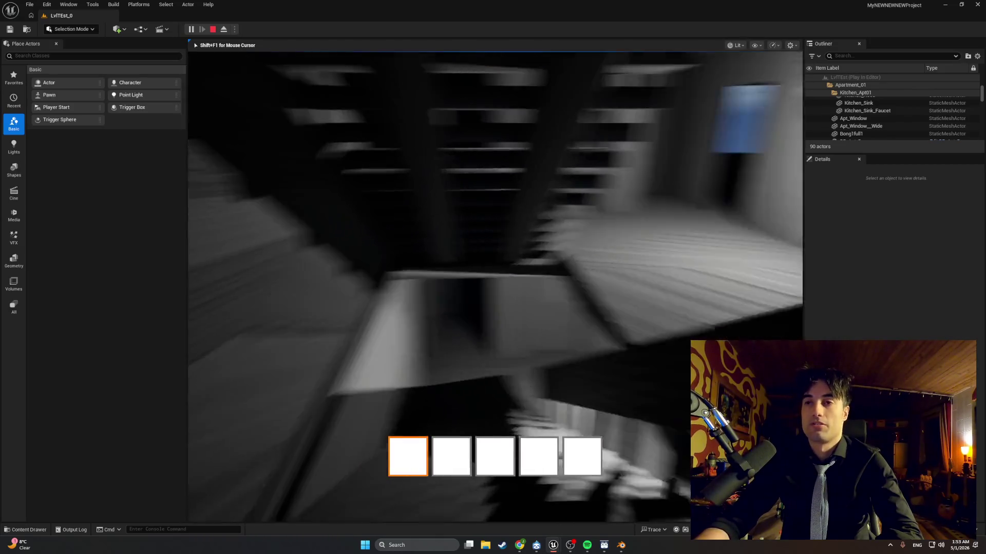
key("w")
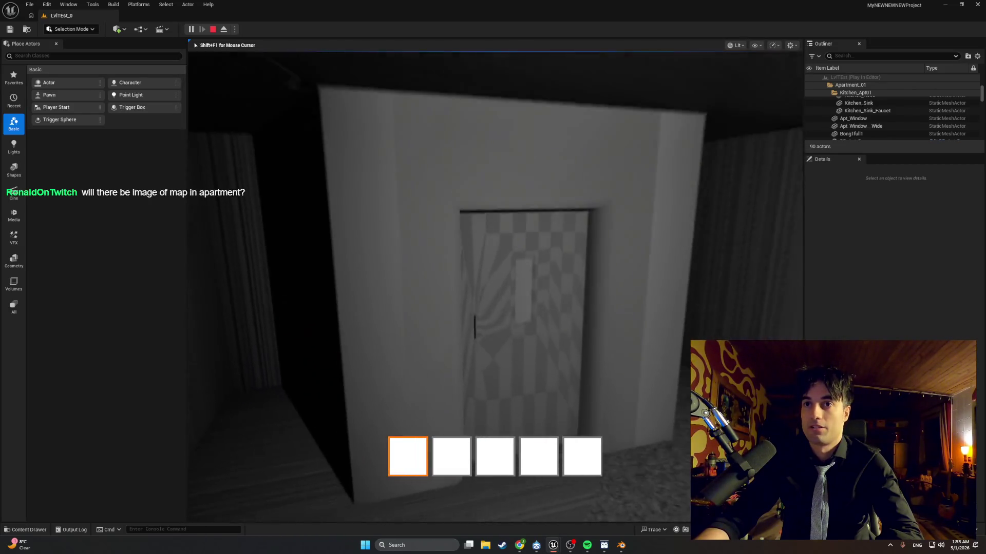
key("w")
key("e")
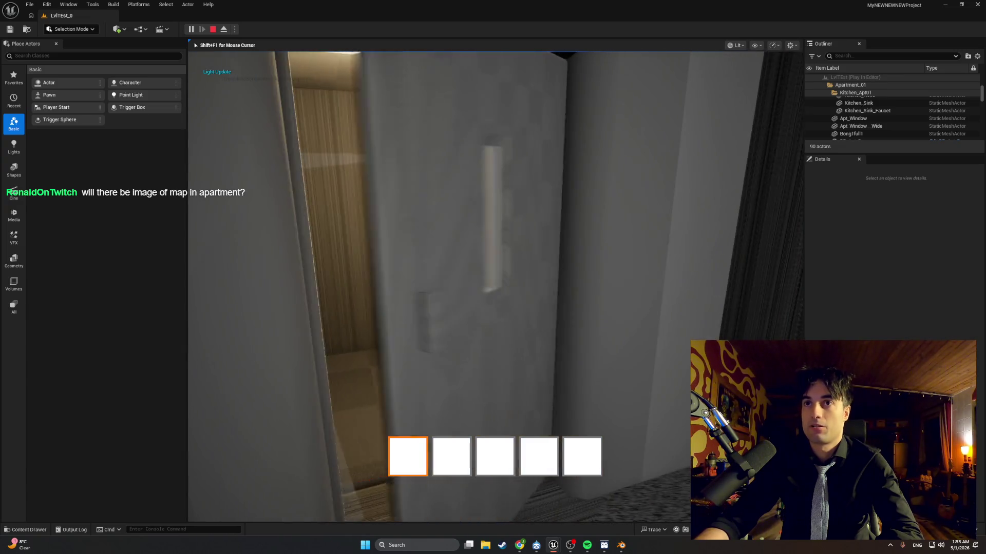
key("e")
key("w")
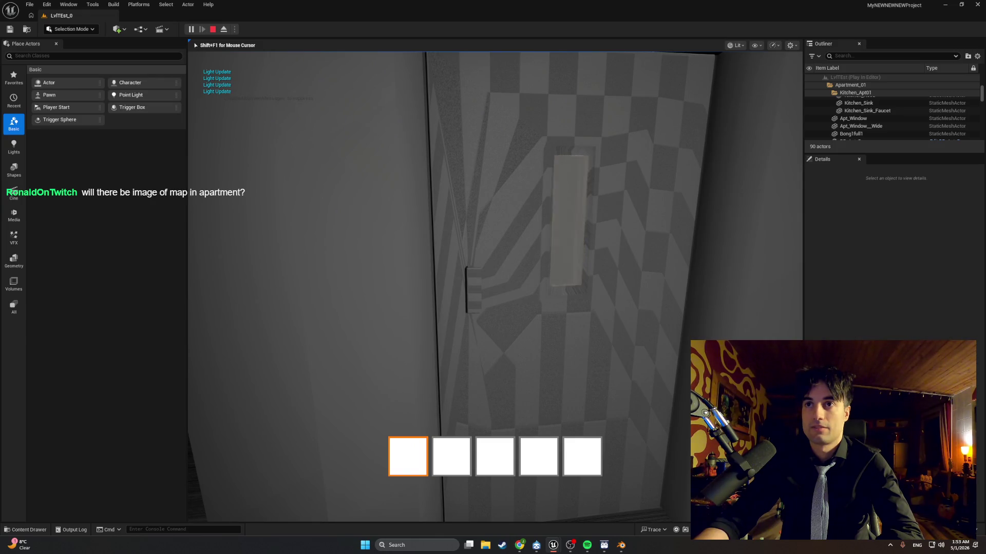
mouse_move(493, 277)
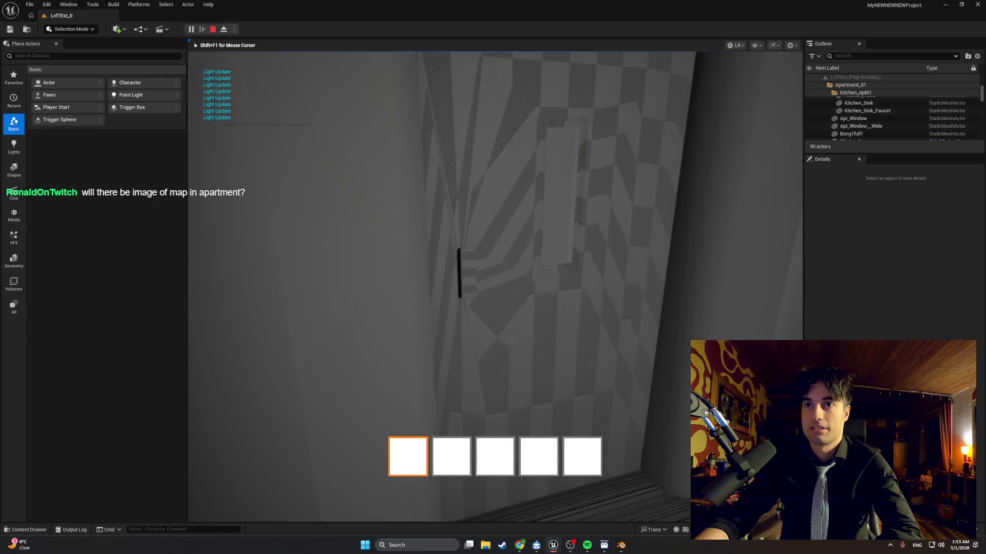
key("e")
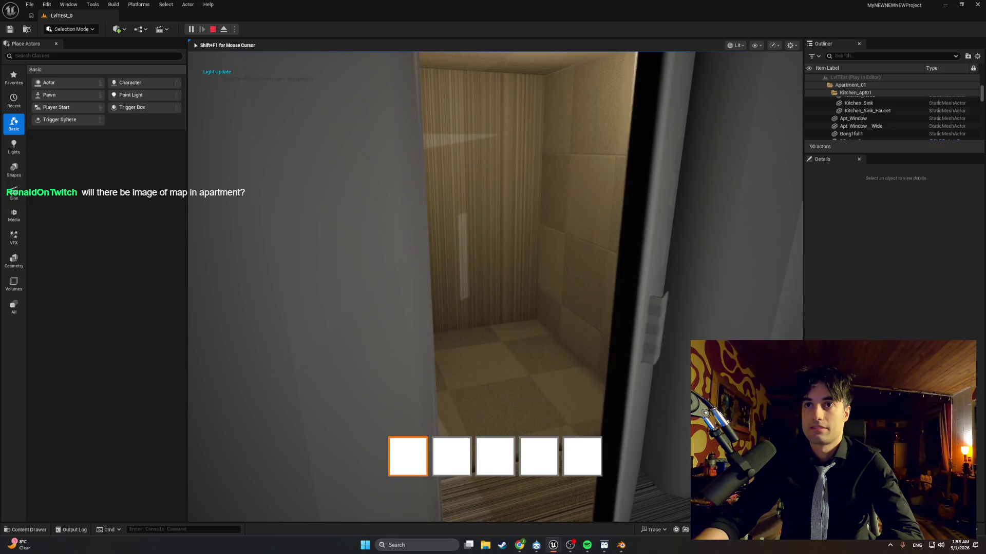
key("e")
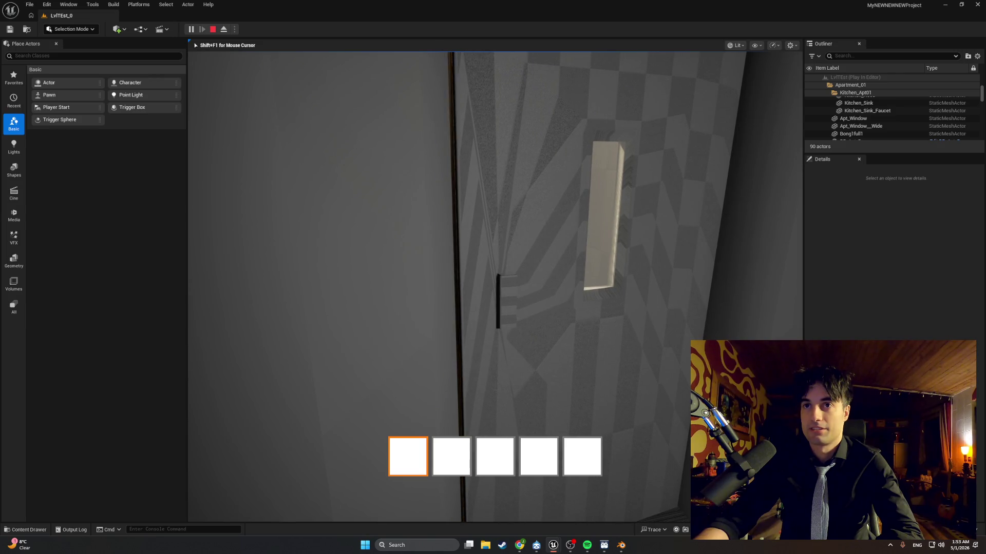
Step: Walk through the cabin, try the locked door, then head back toward the staircase
key("e")
key("w")
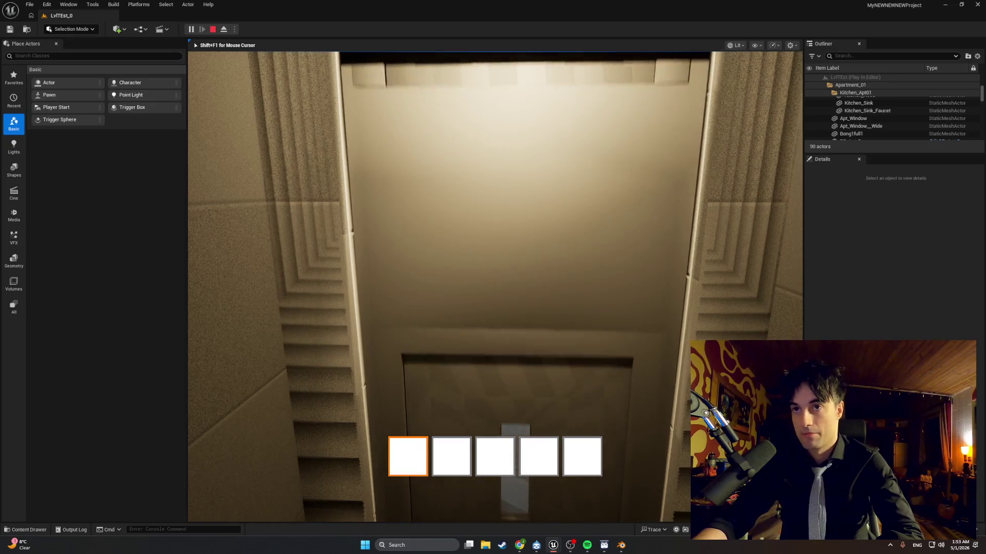
key("w")
key("e")
key("e")
key("e")
key("f")
key("f")
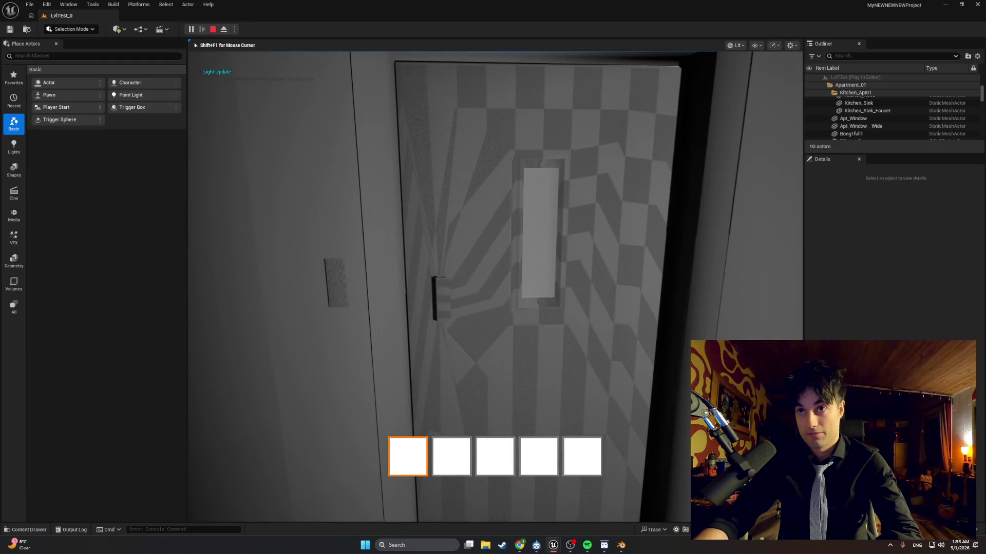
key("s")
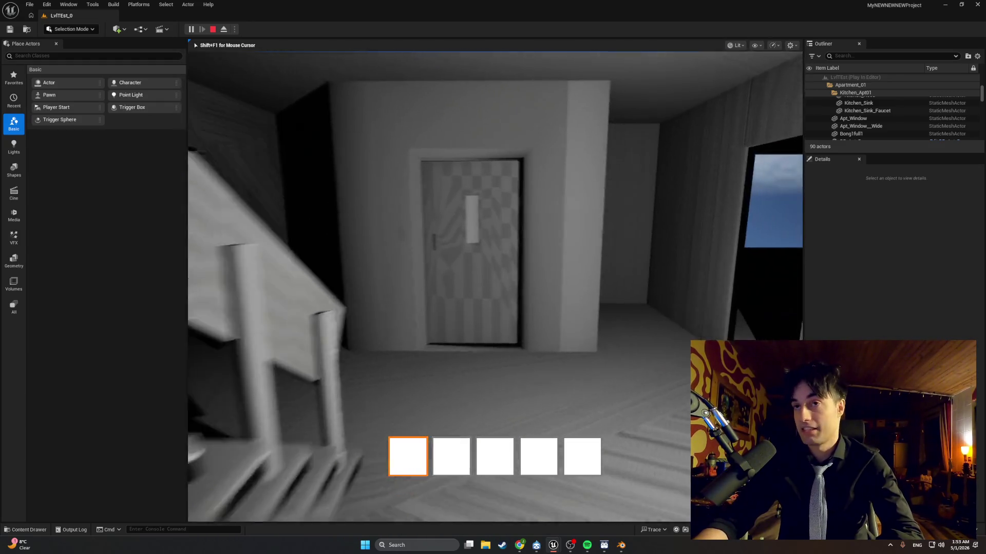
key("w")
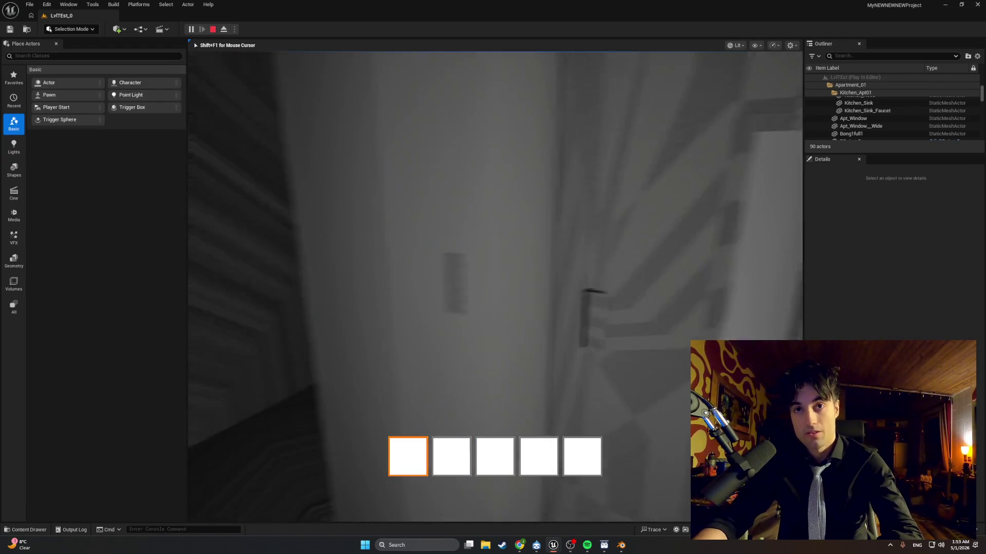
key("s")
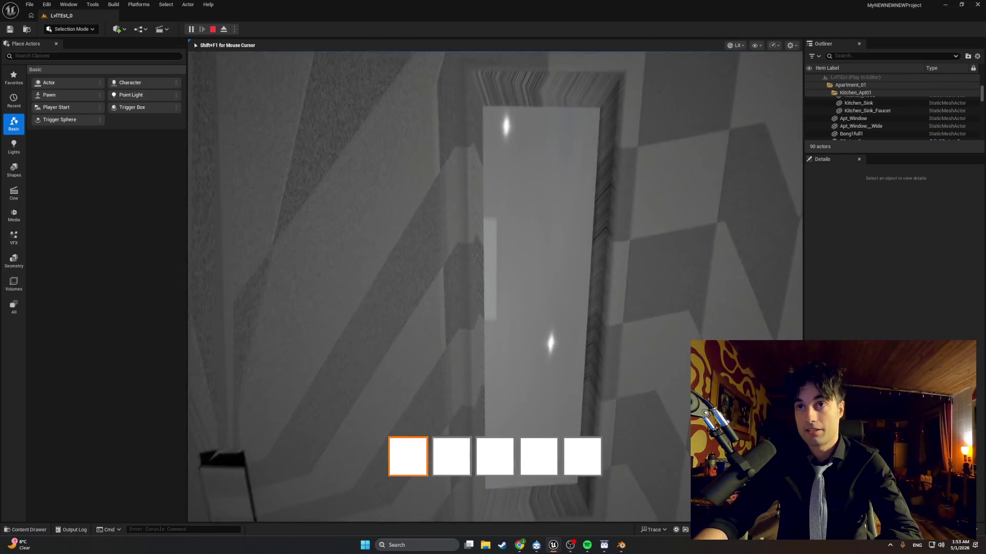
key("s")
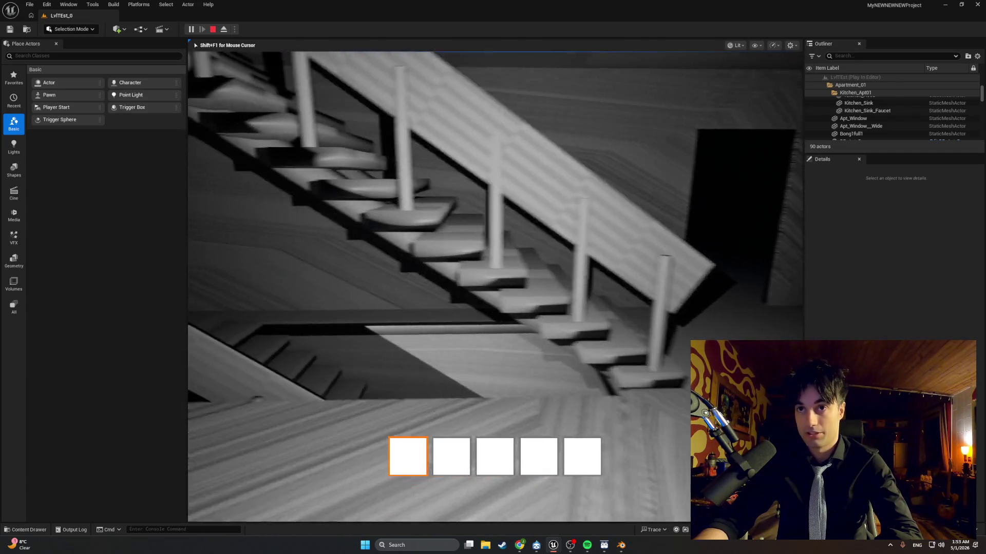
key("w")
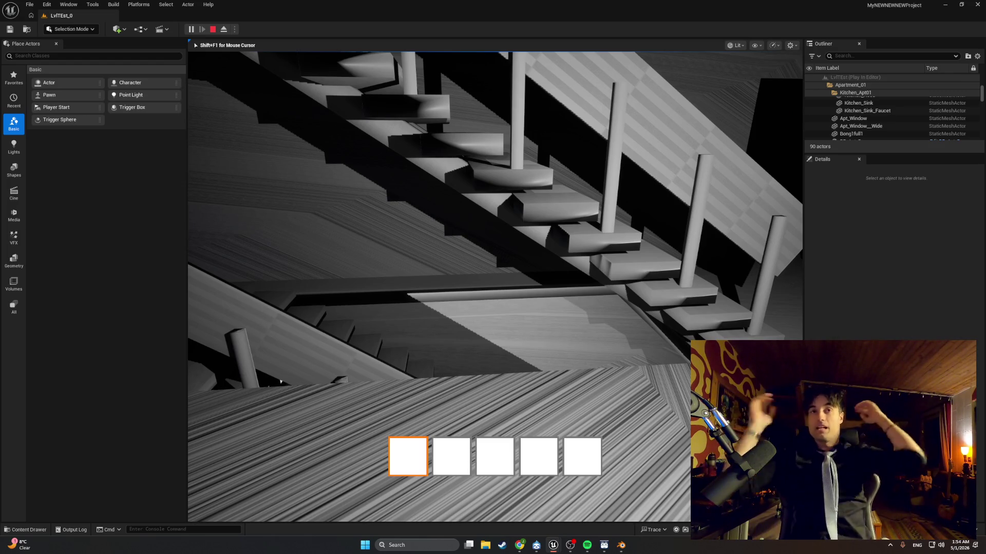
Step: Walk through the dark corridor into the lit elevator cabin and inspect its wall plate
key("w")
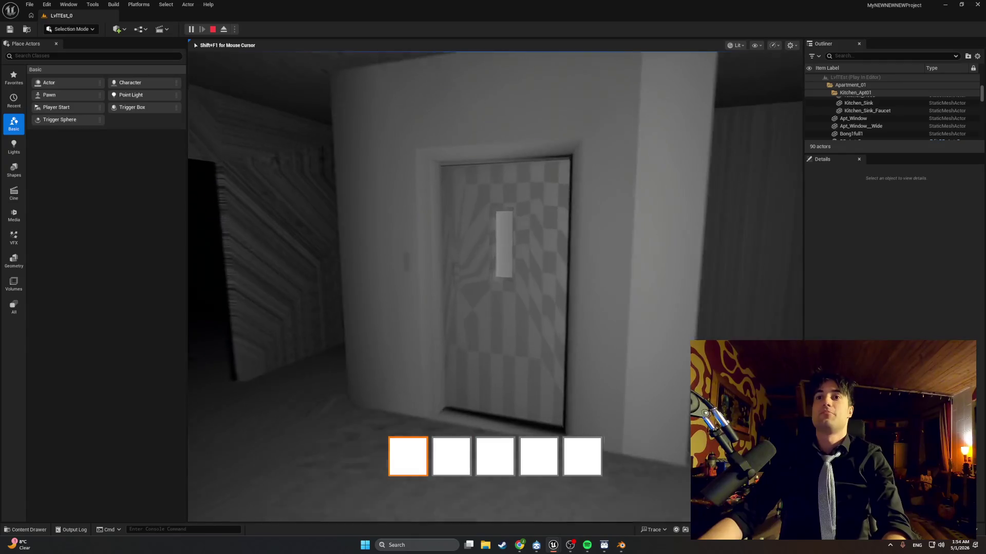
key("w")
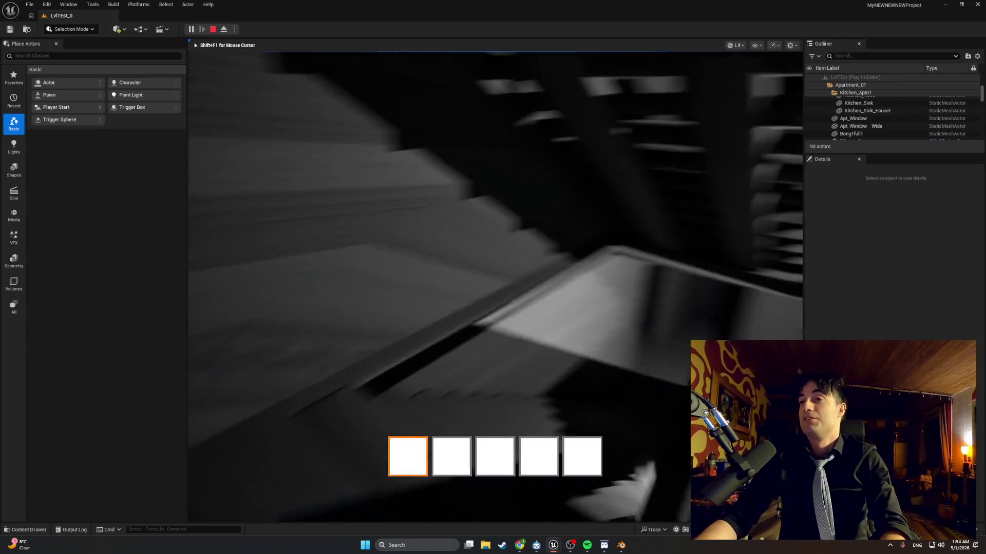
key("w")
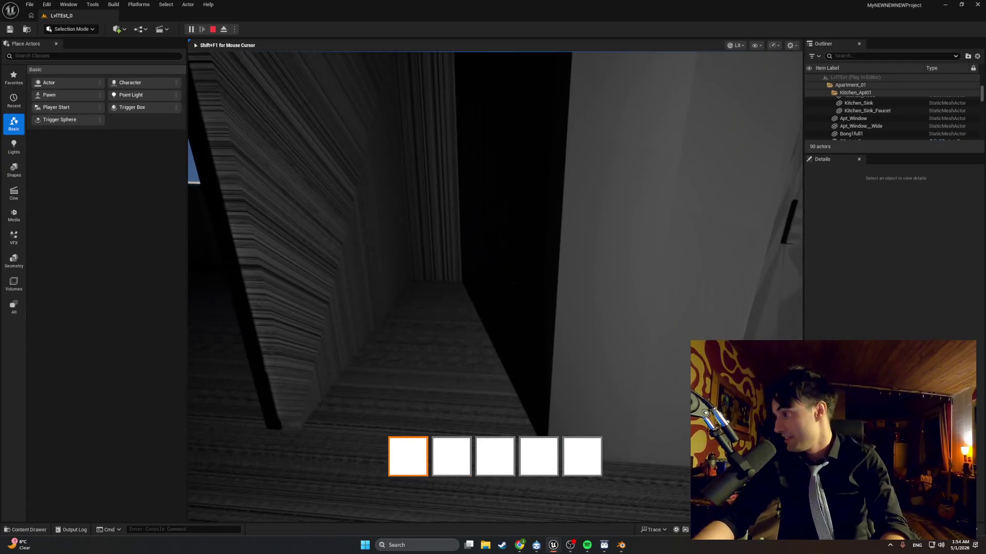
key("w")
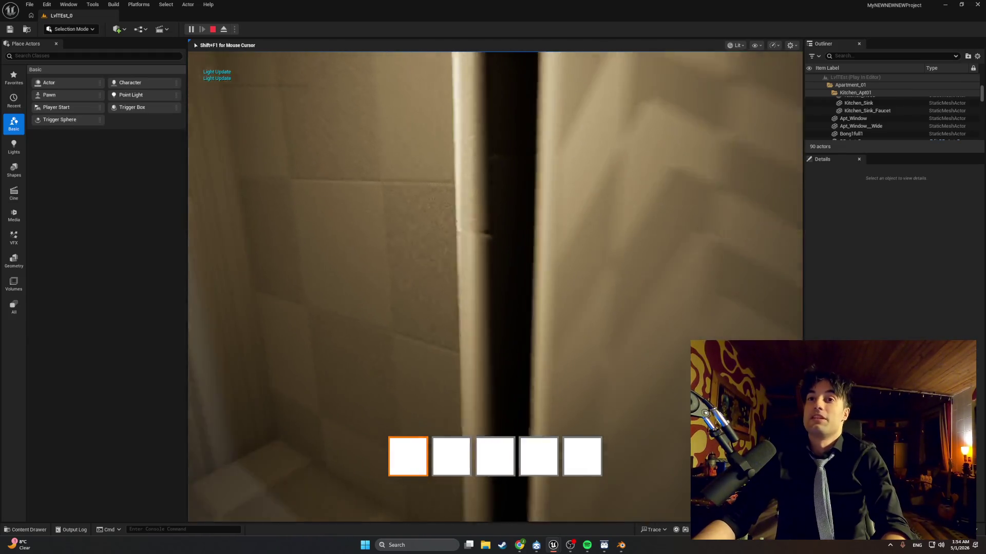
key("w")
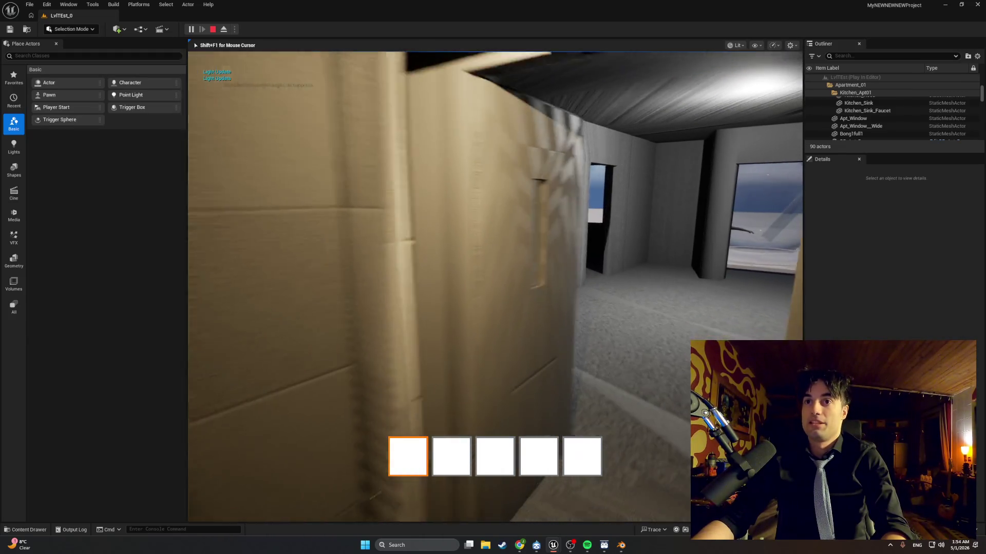
key("w")
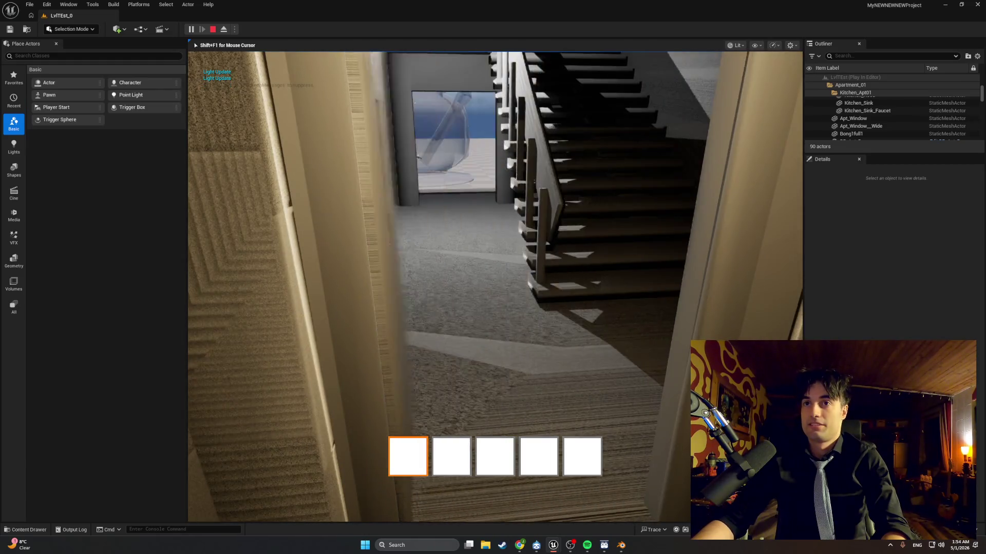
key("w")
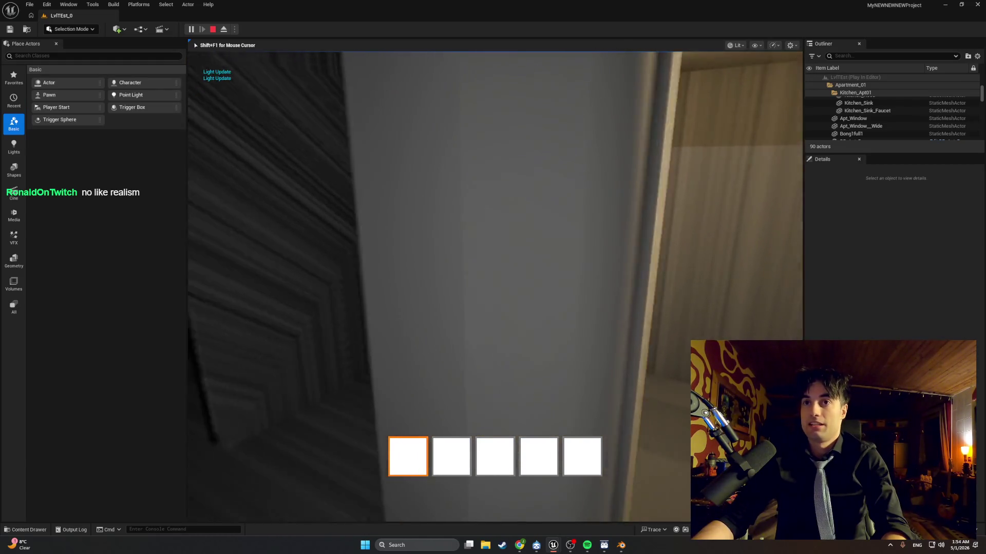
key("w")
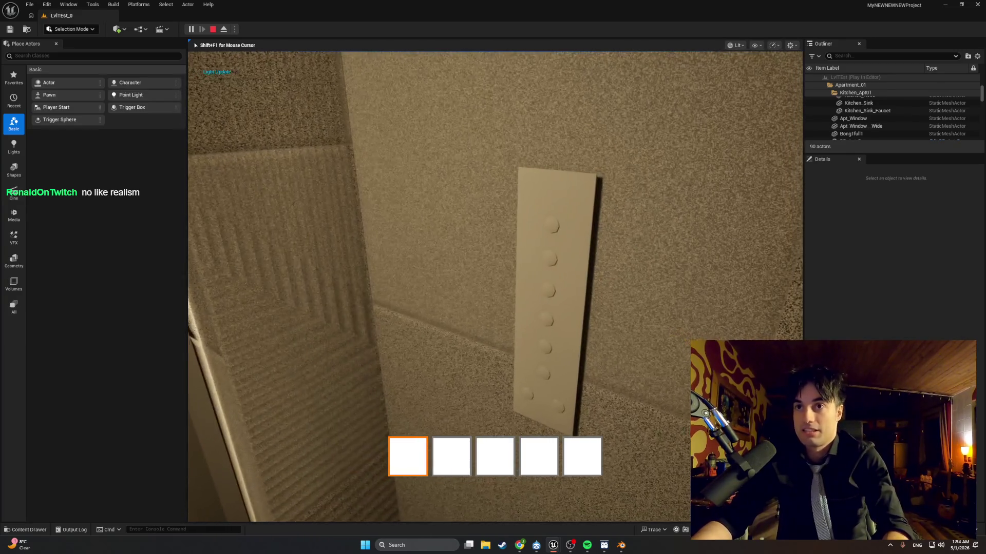
key("w")
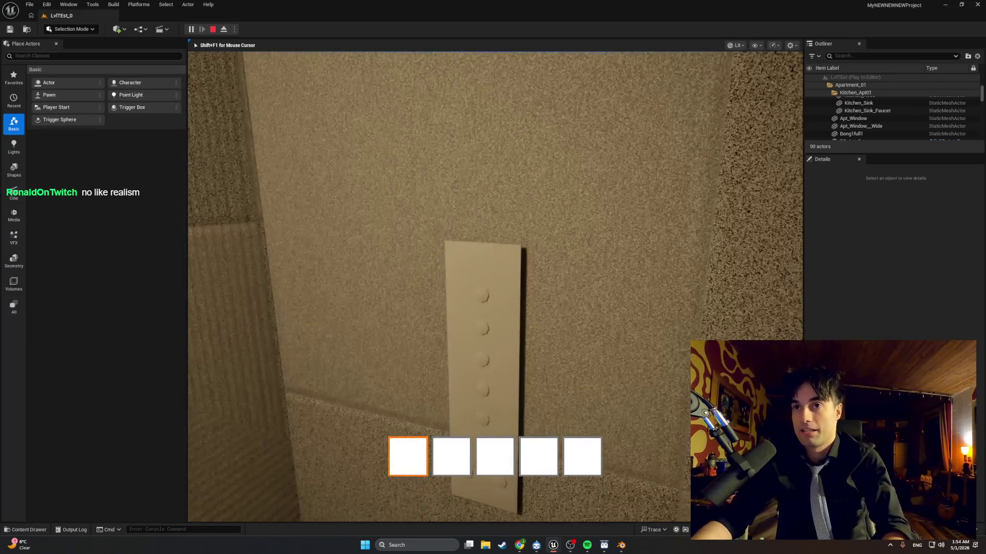
key("w")
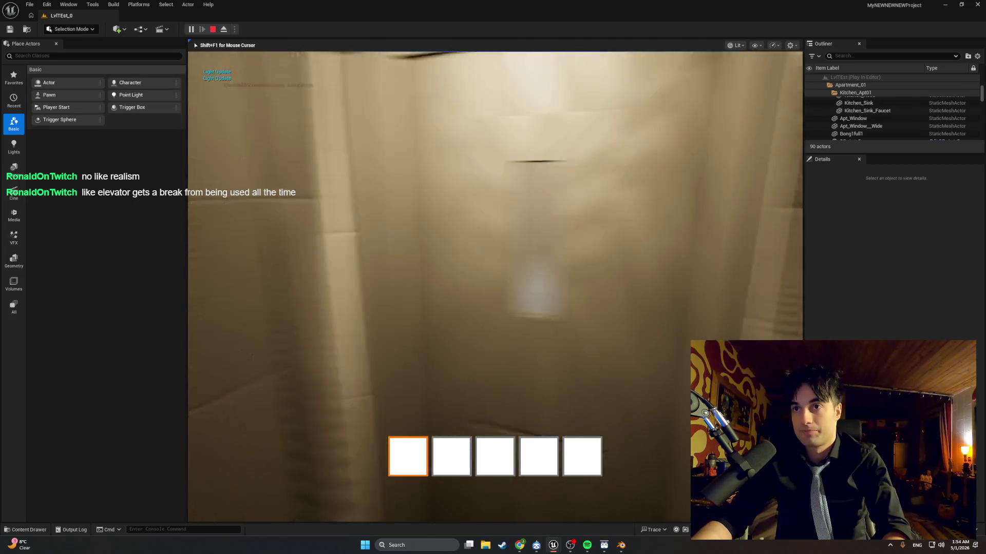
mouse_move(495, 287)
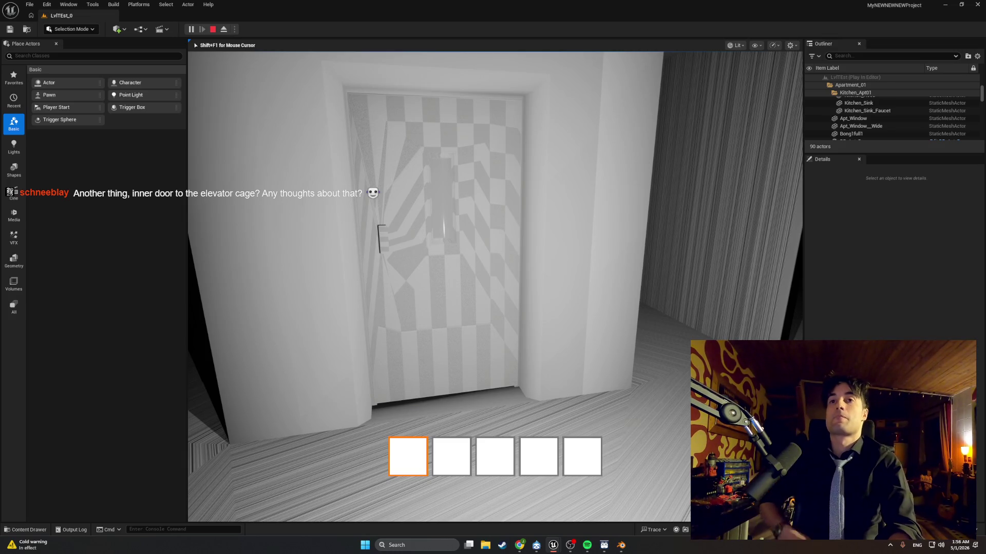
Step: Walk from the elevator door around the stairwell and back along the corridor
key("s")
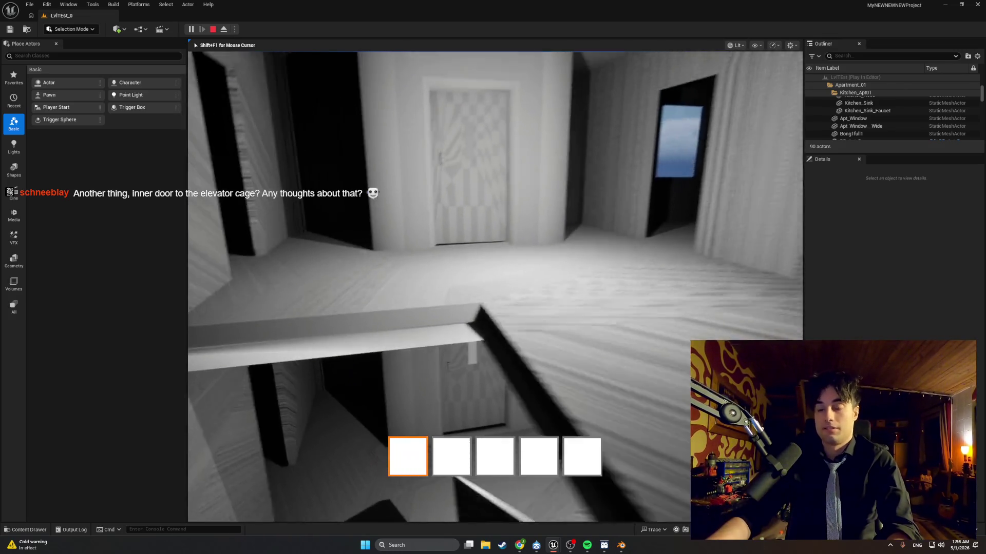
key("w")
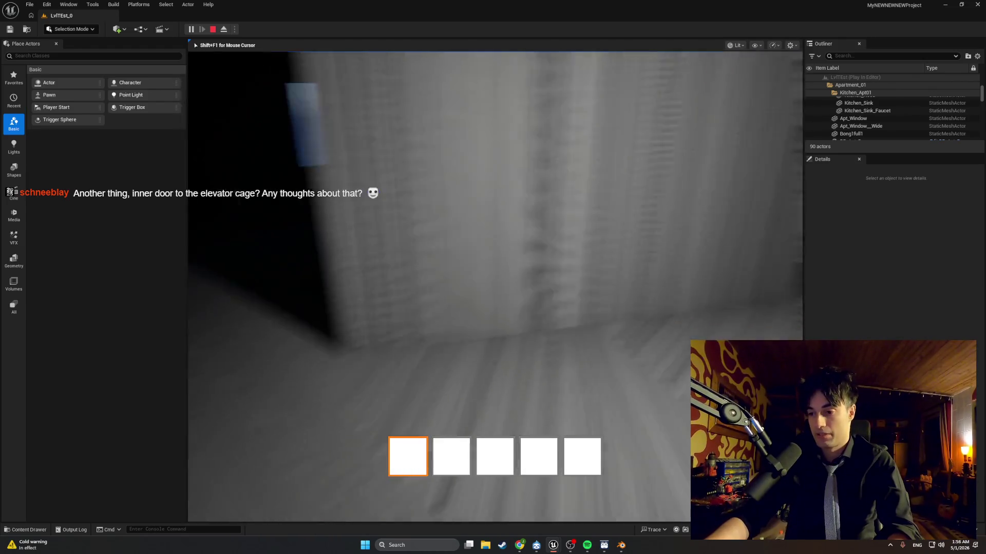
key("s")
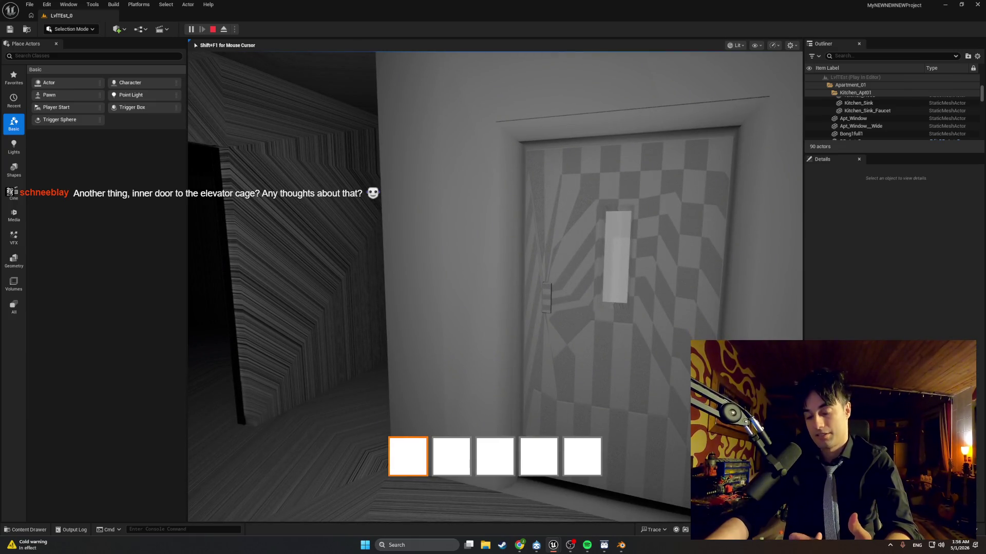
key("w")
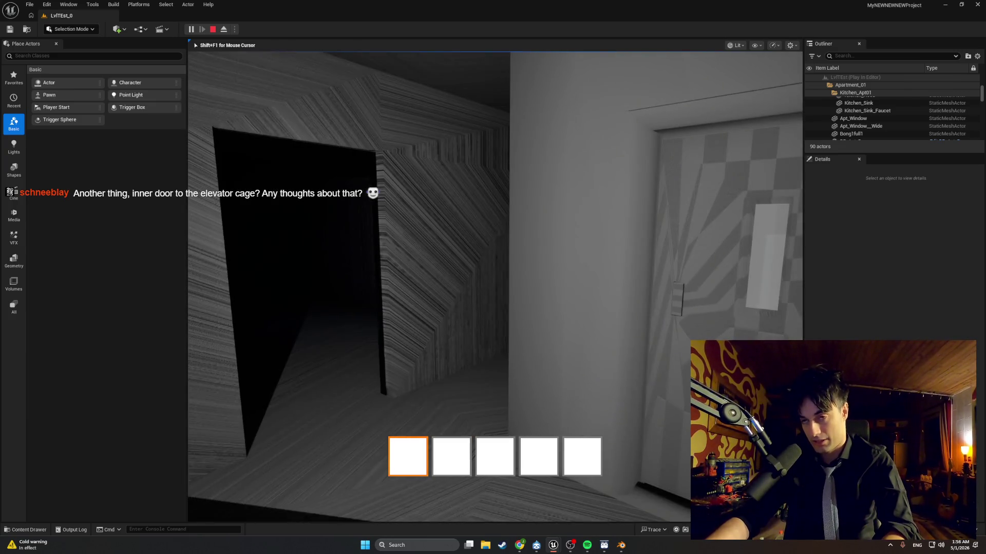
key("w")
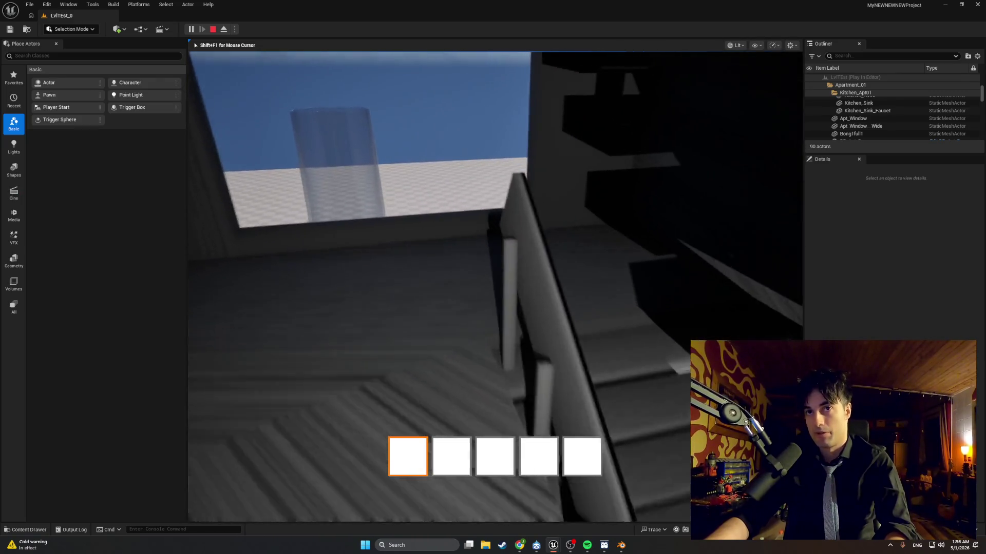
key("w")
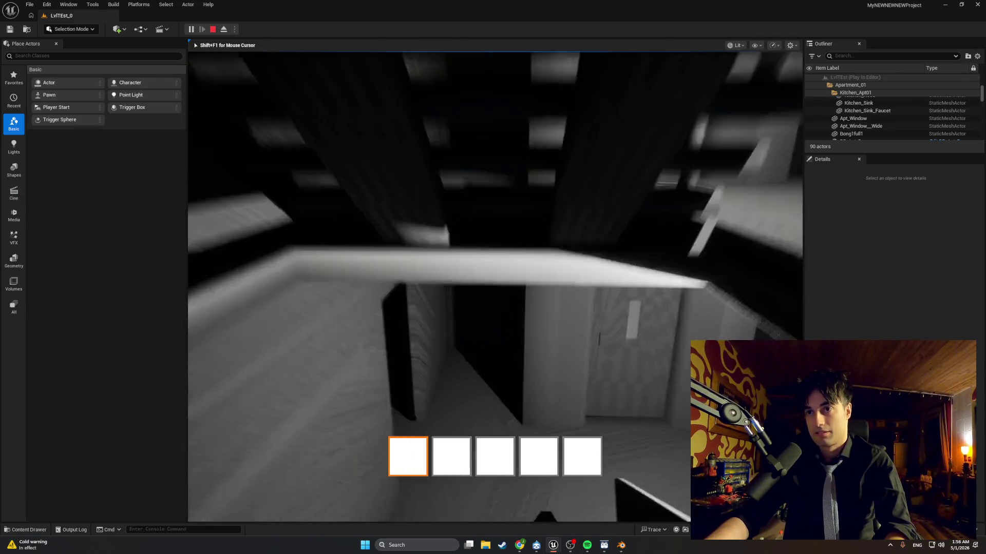
key("w")
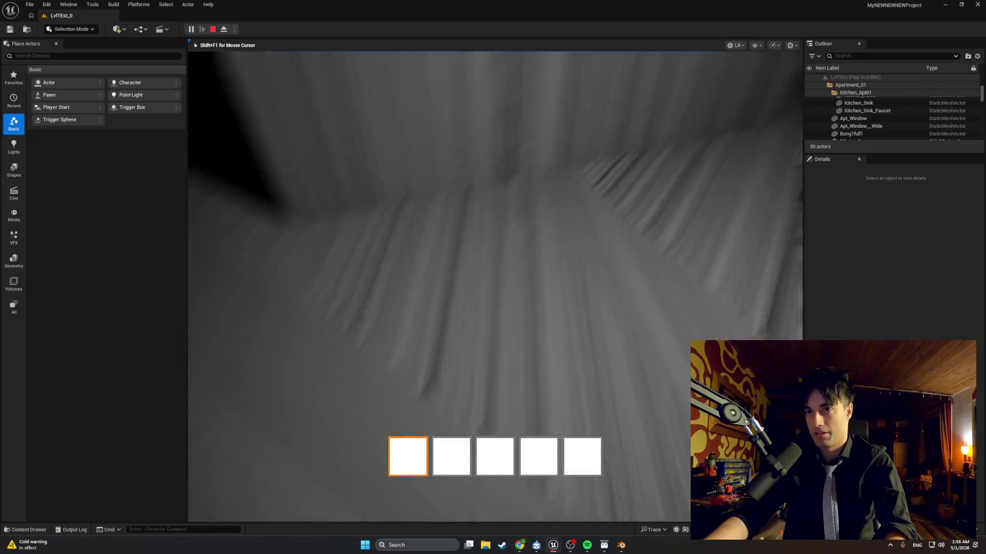
key("w")
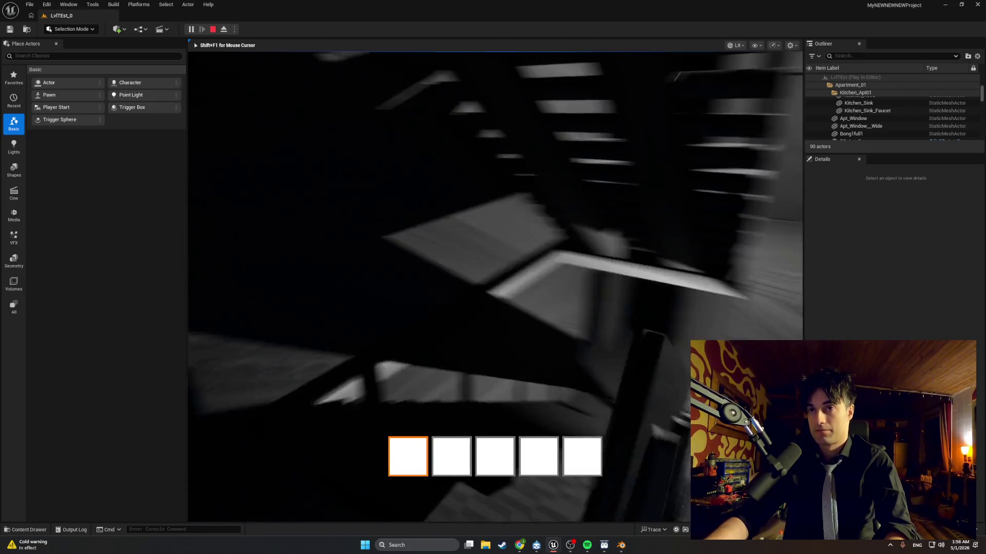
Step: Try the elevator door, which reports Door Locked, then stop the play session
key("w")
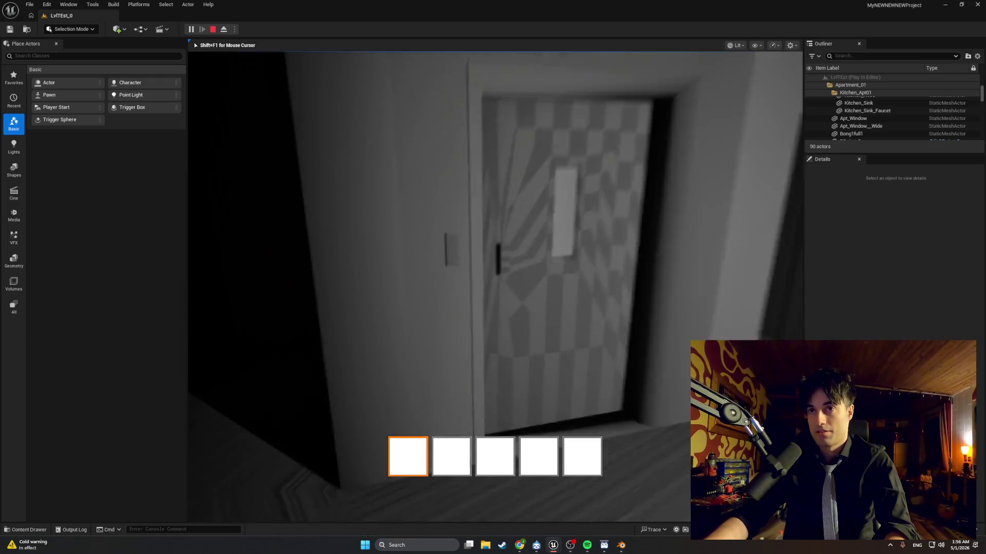
key("e")
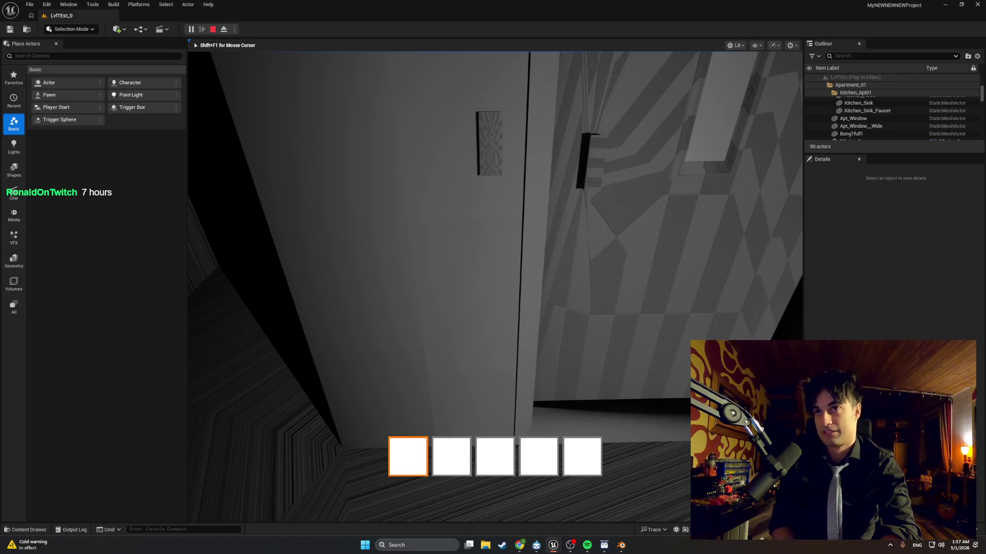
key("d")
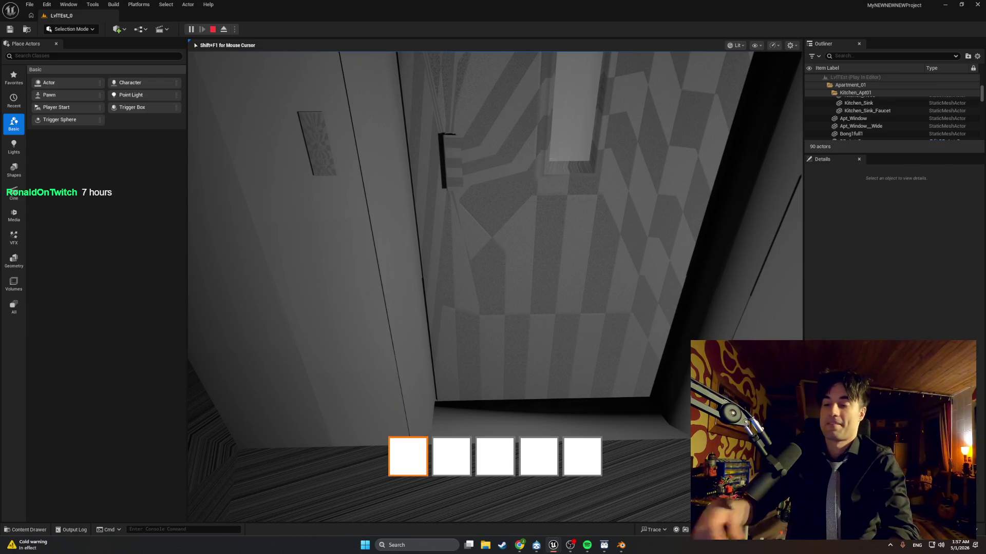
key("Escape")
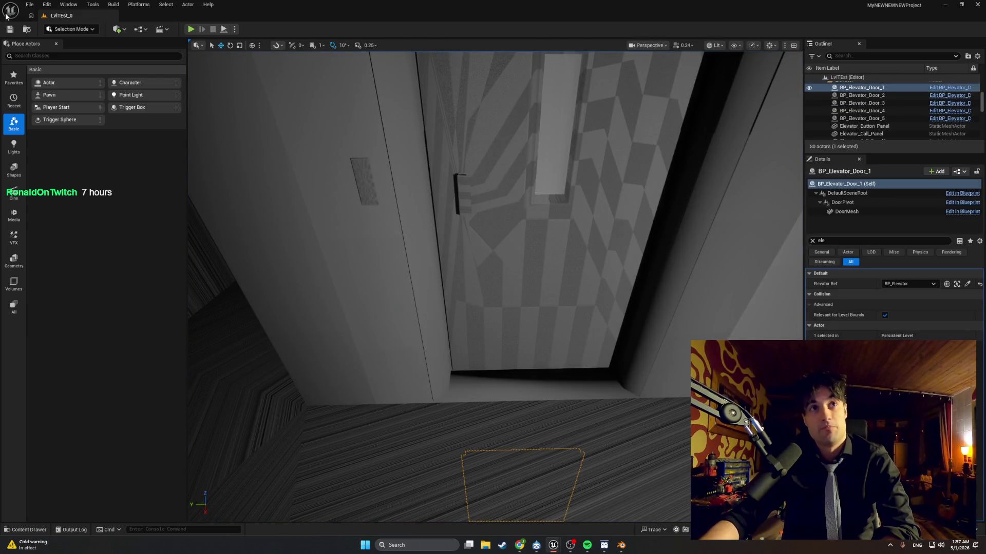